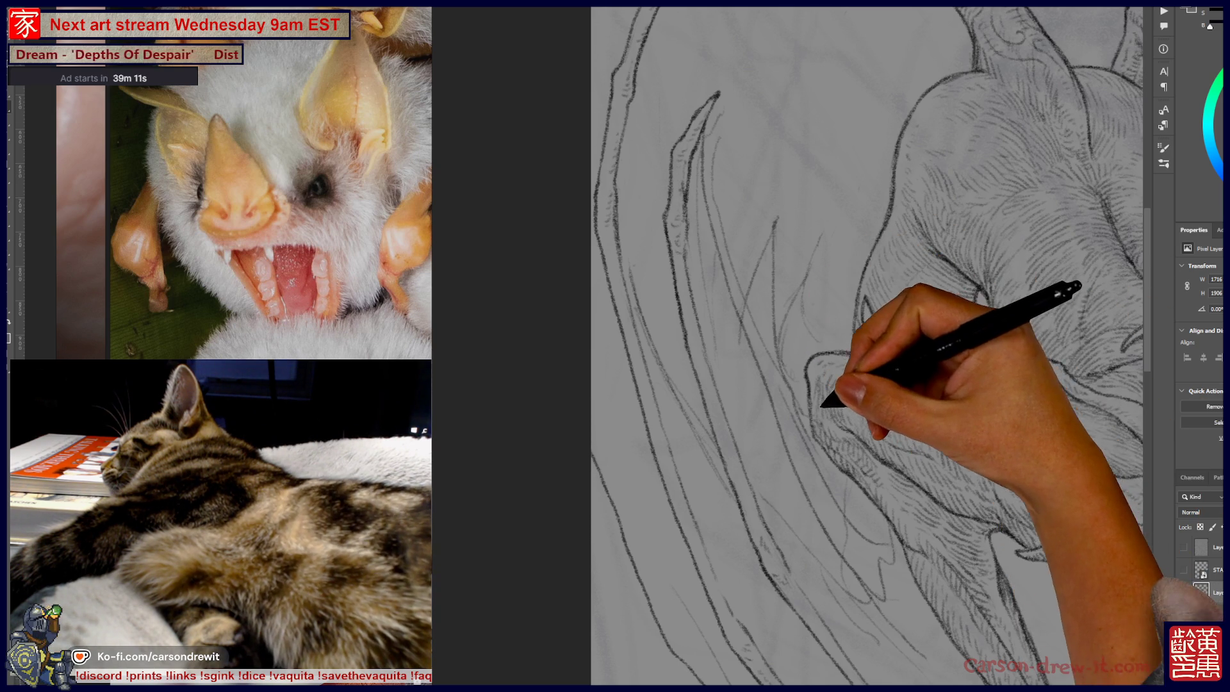
Fit the whole creature on screen with Ctrl+0, then zoom in on the left wing strands.
key("ctrl+0")
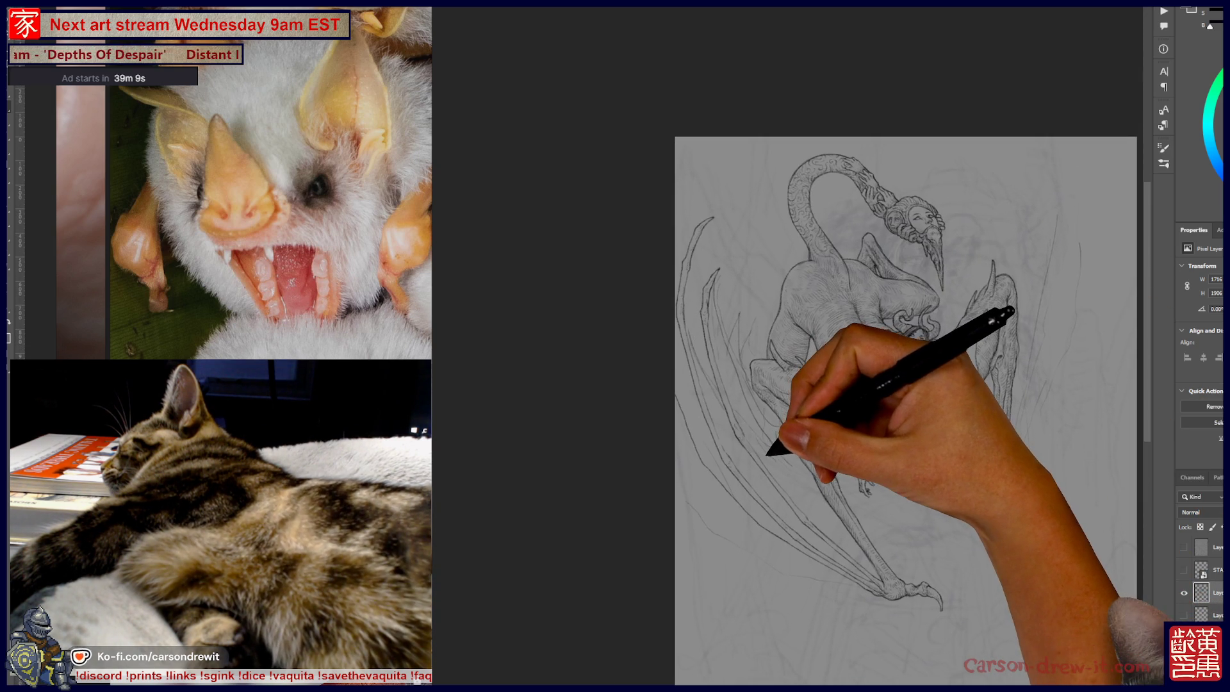
key("ctrl+plus")
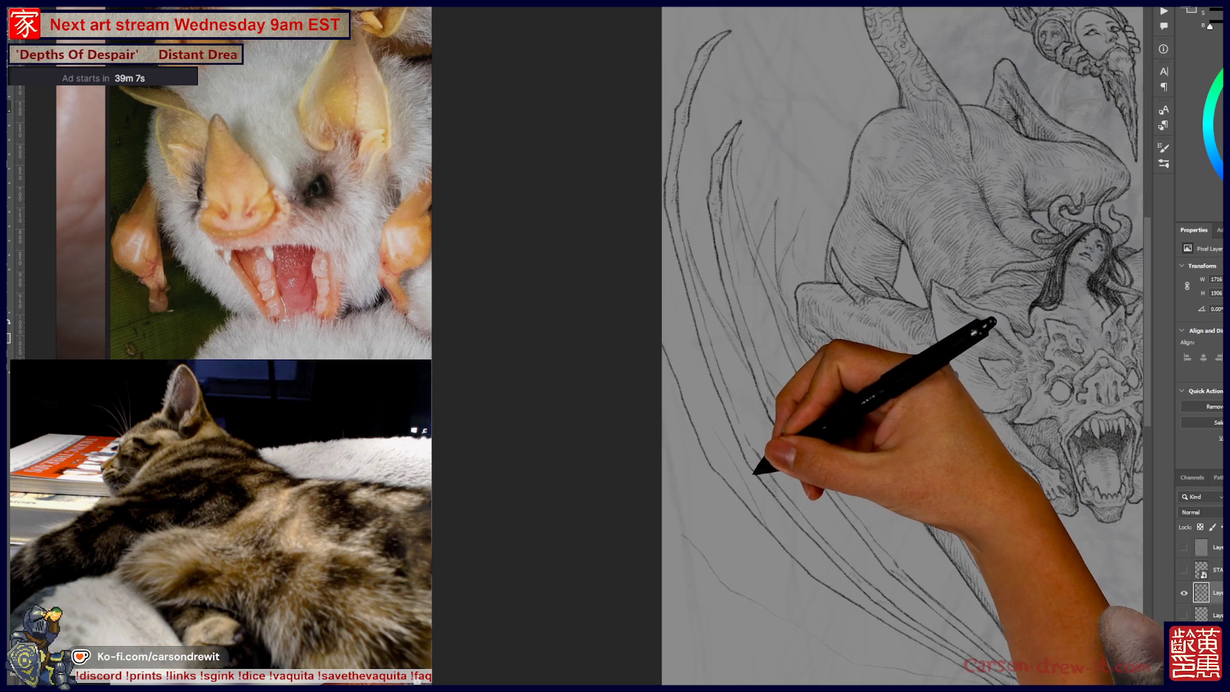
scroll(890, 346, "down", 5)
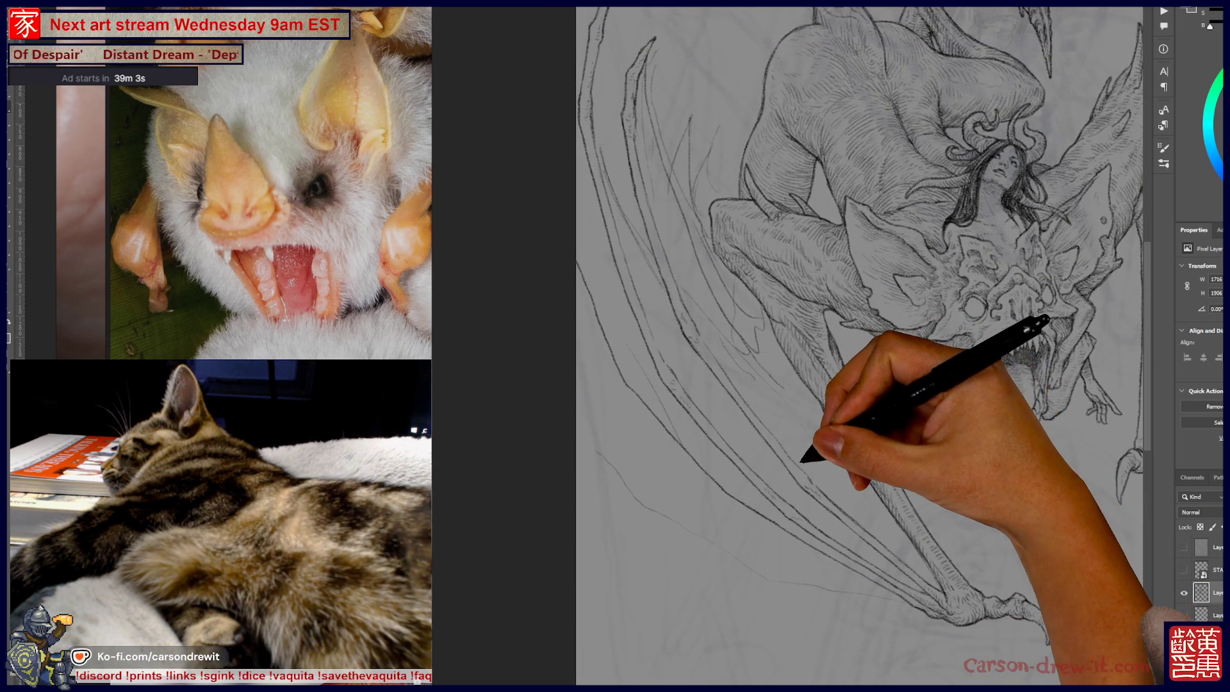
key("ctrl+plus")
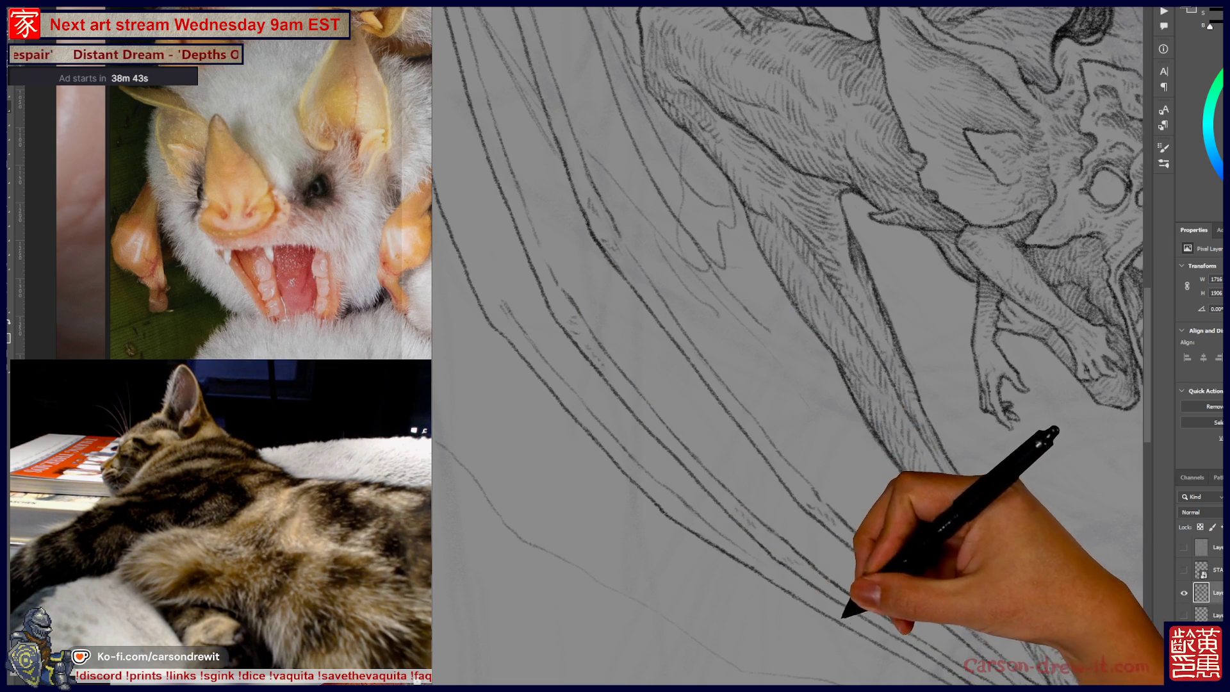
Scroll along the long wing strands to the pointed wing tips beside the patterned tail.
scroll(788, 346, "down", 5)
scroll(788, 346, "down", 1)
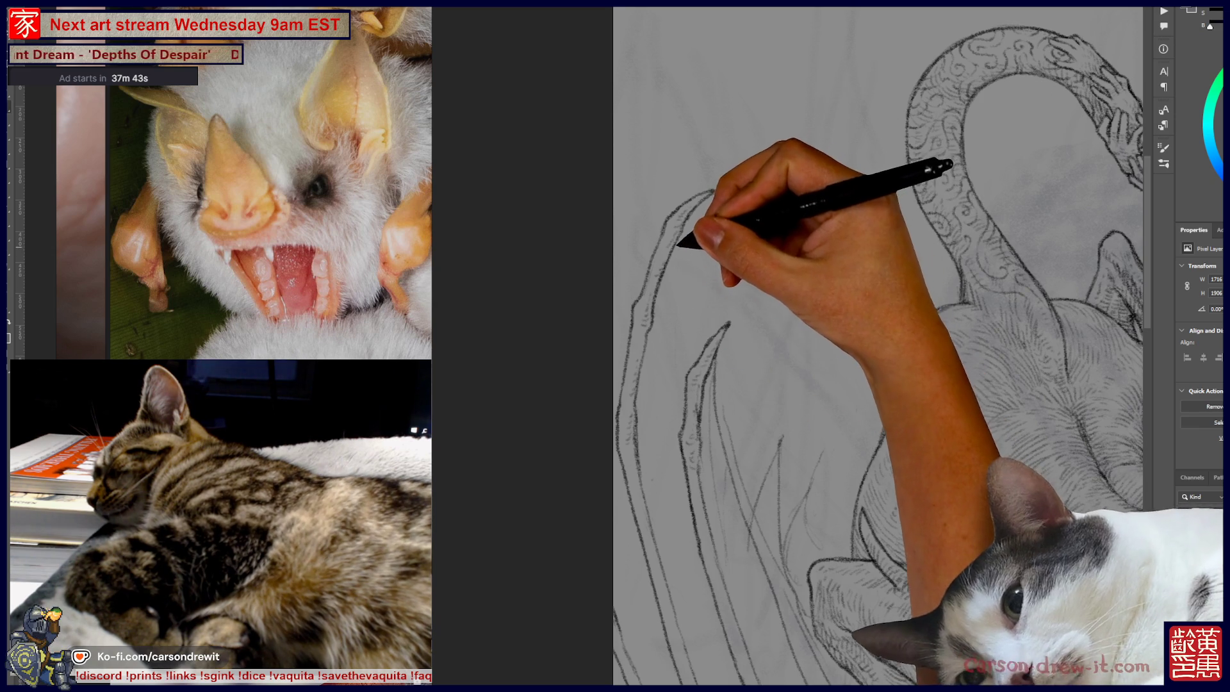
key("ctrl")
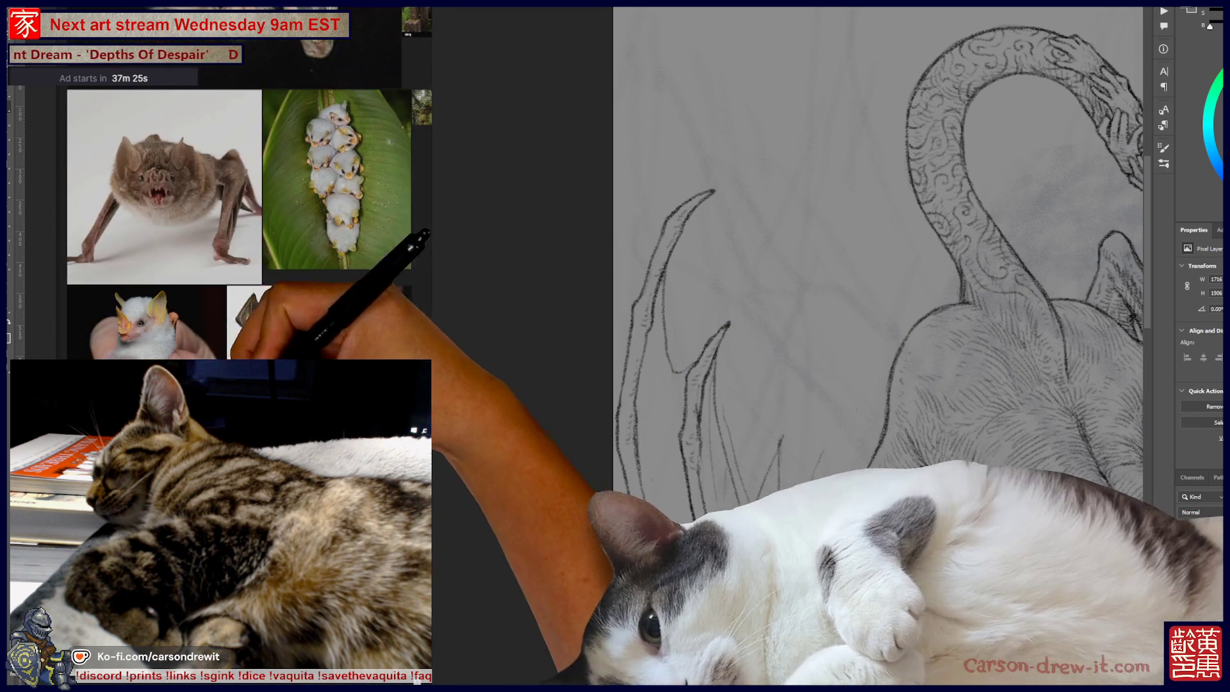
Switch the reference image to the bat photo with its wings spread open.
left_click(275, 324)
left_click(301, 359)
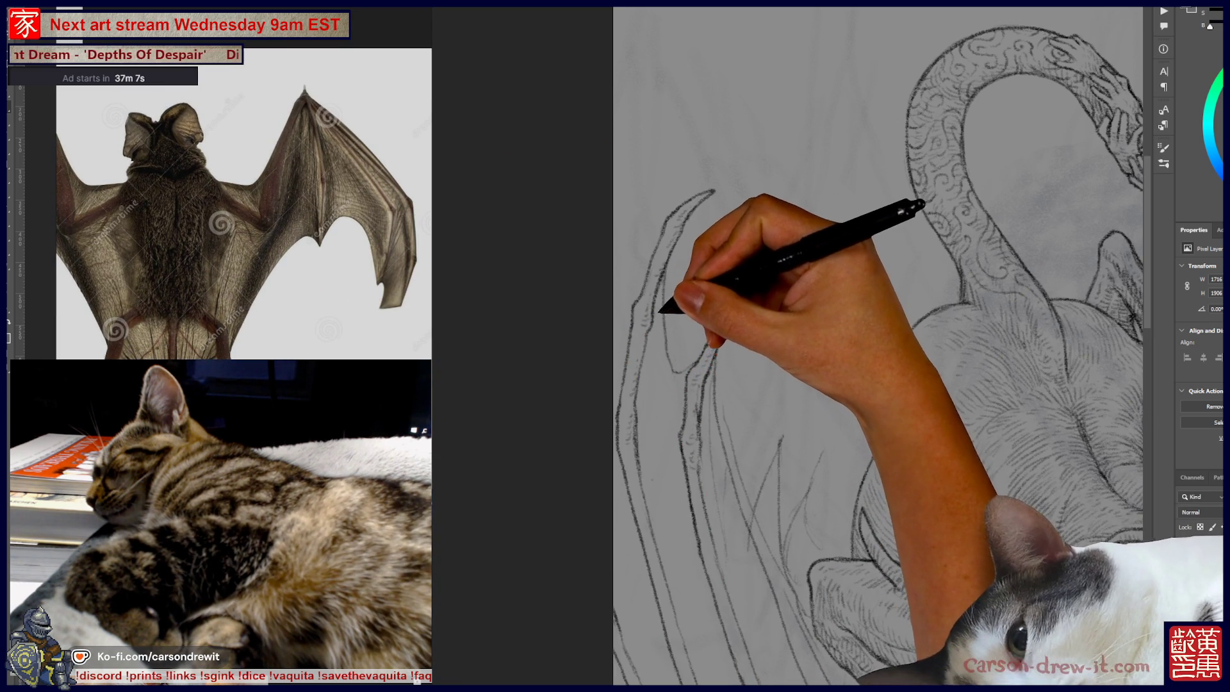
key("ctrl")
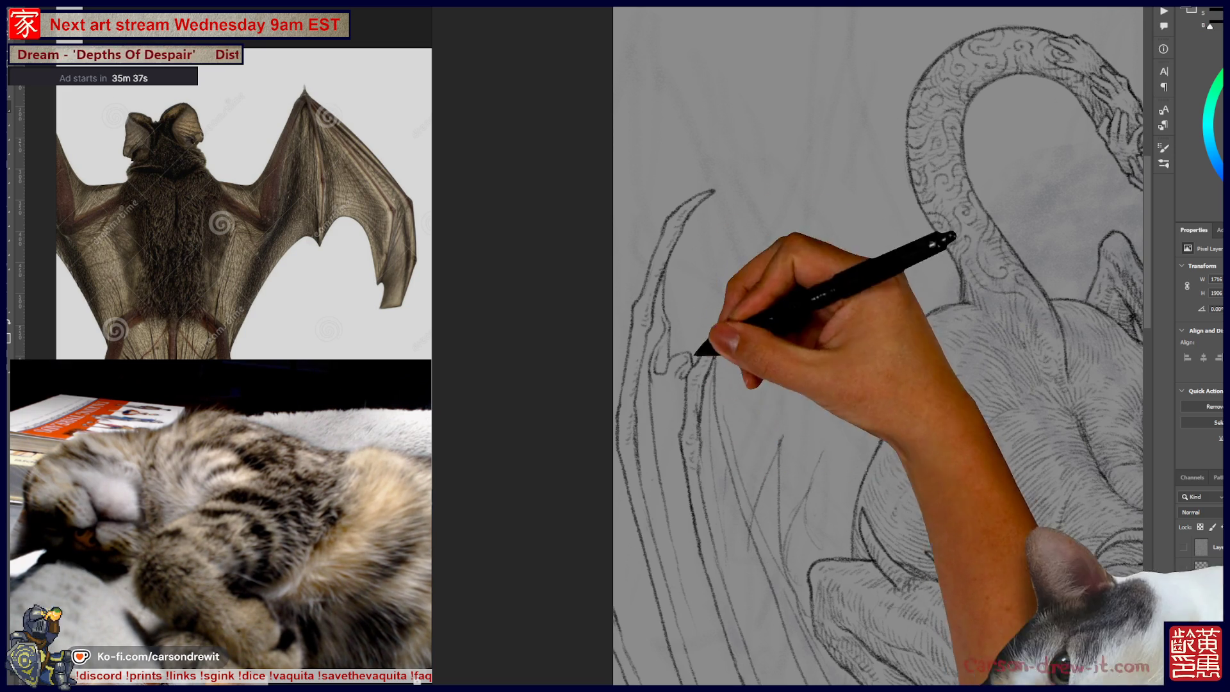
Pan the canvas to bring the lower wing strands below the hooked wing tips into view.
left_click_drag(703, 434, 782, 266)
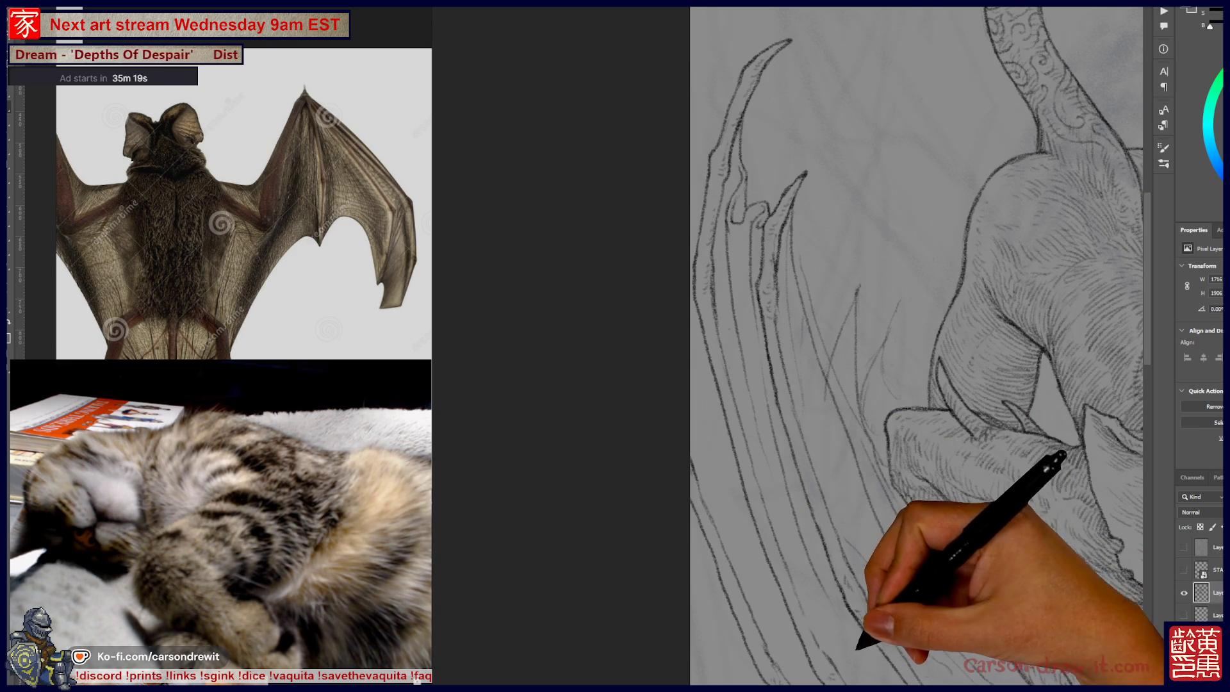
scroll(899, 544, "down", 5)
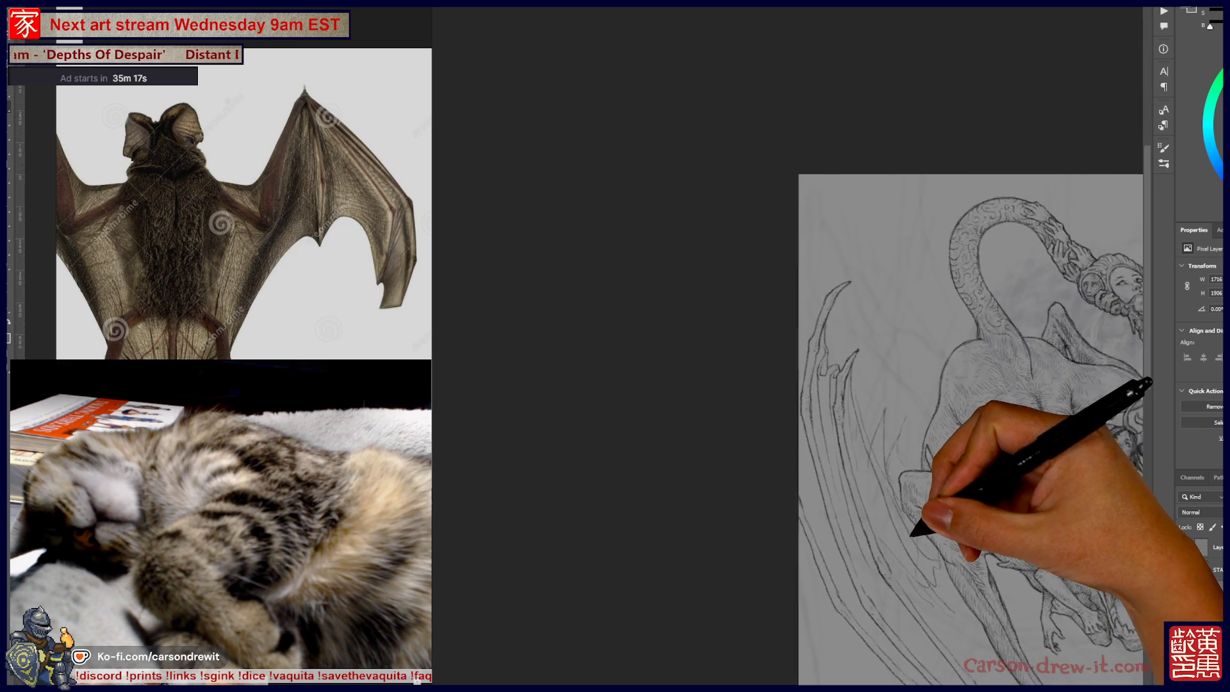
Center the creature, then scroll-zoom in closely on the notched wing tips.
mouse_move(884, 461)
left_mouse_down()
mouse_move(878, 275)
mouse_move(839, 282)
mouse_move(847, 321)
left_mouse_up()
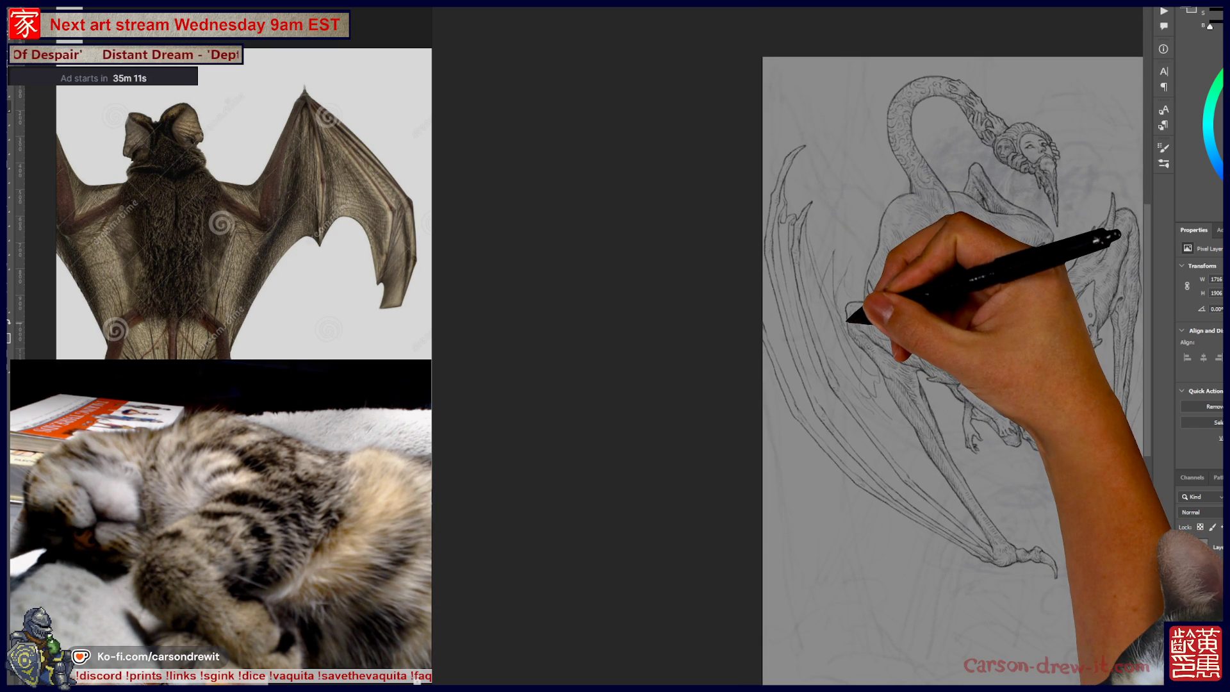
scroll(807, 231, "up", 5)
scroll(776, 236, "up", 2)
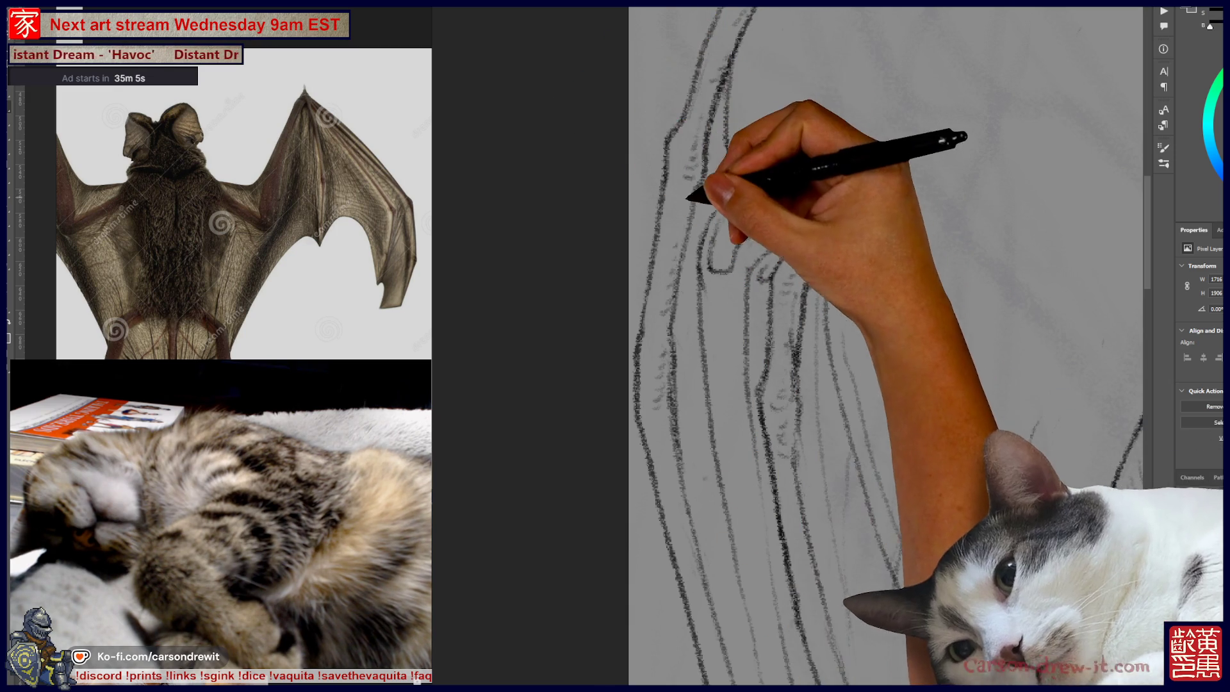
scroll(762, 208, "down", 1)
scroll(762, 205, "up", 3)
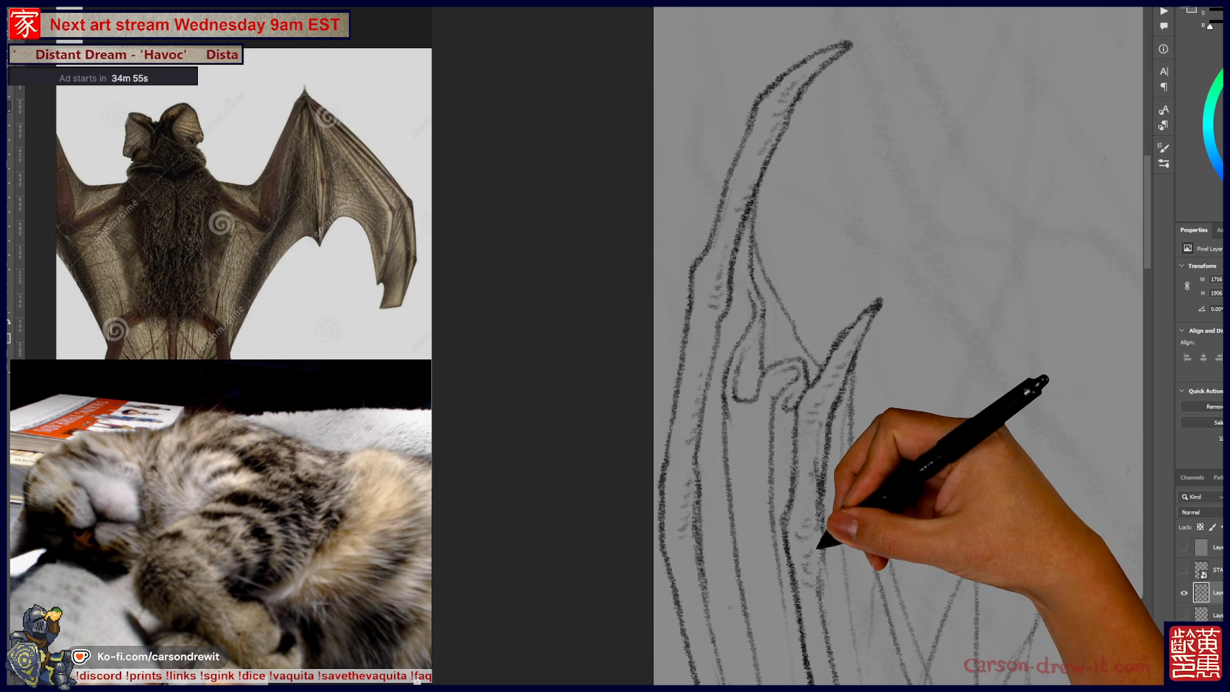
Zoom out and pan to show the demon's body and neck beside the wing, then switch to the shared sketch.
key("ctrl+minus")
mouse_move(858, 535)
left_mouse_down()
mouse_move(805, 234)
mouse_move(816, 286)
left_mouse_up()
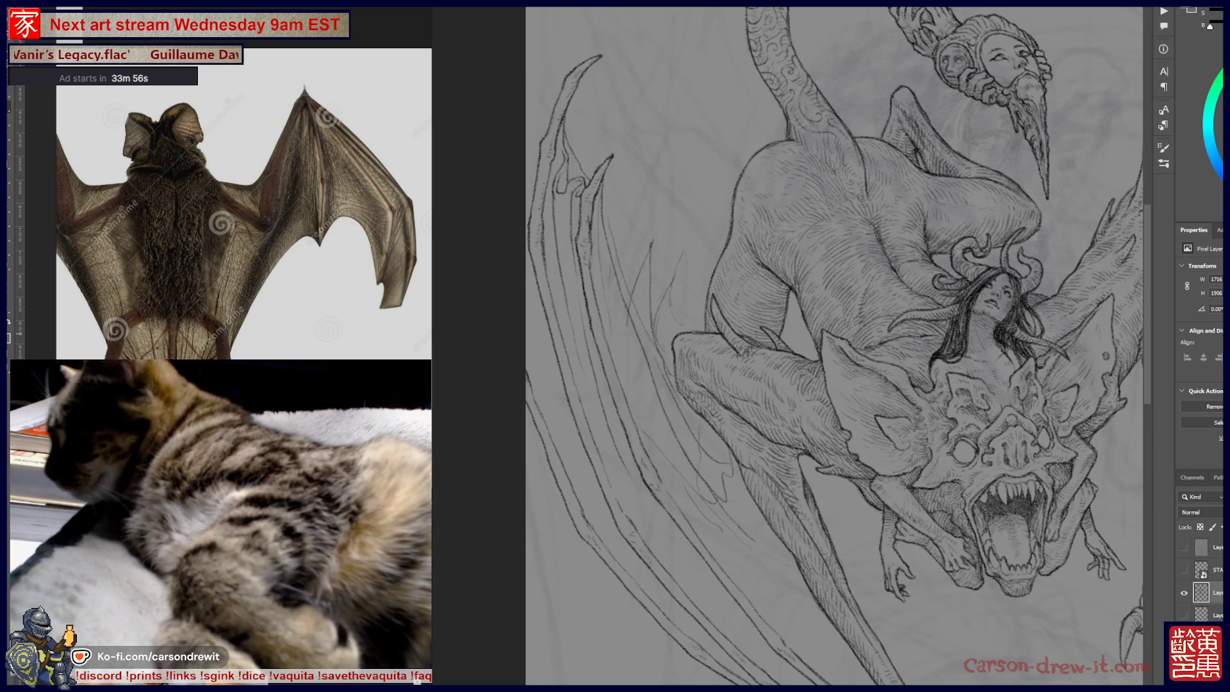
key("alt+Tab")
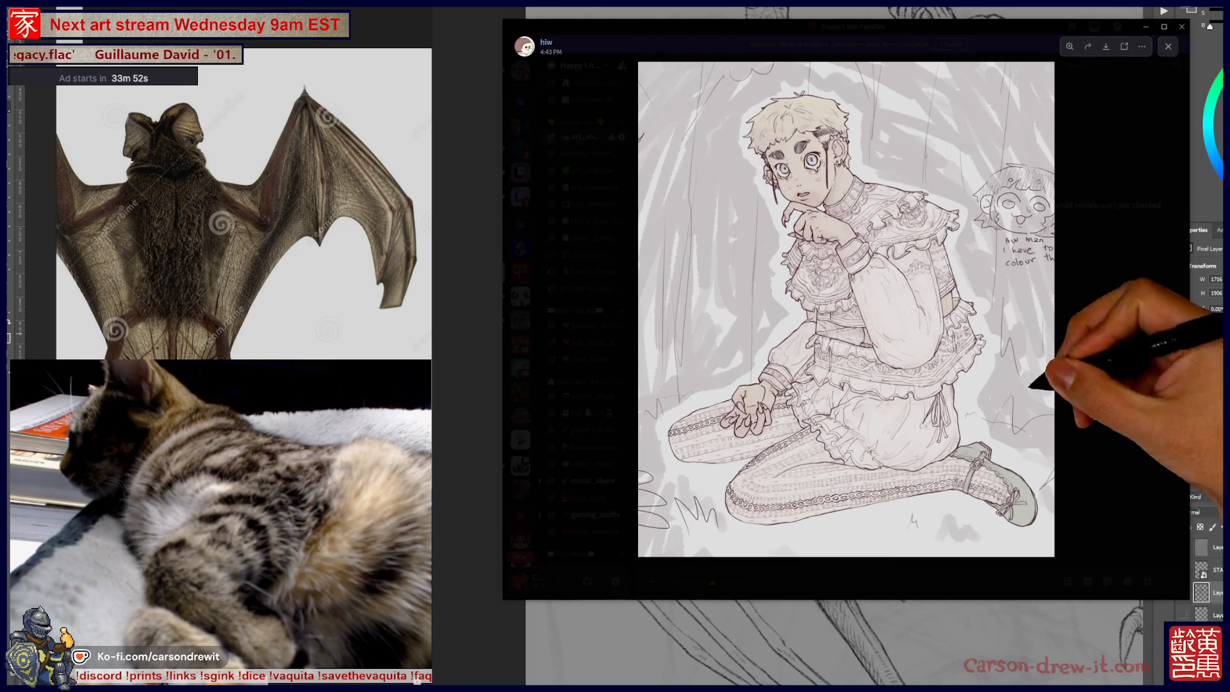
Reopen the kneeling-figure sketch, maximize its viewer, and zoom into the face and arm.
key("alt+Tab")
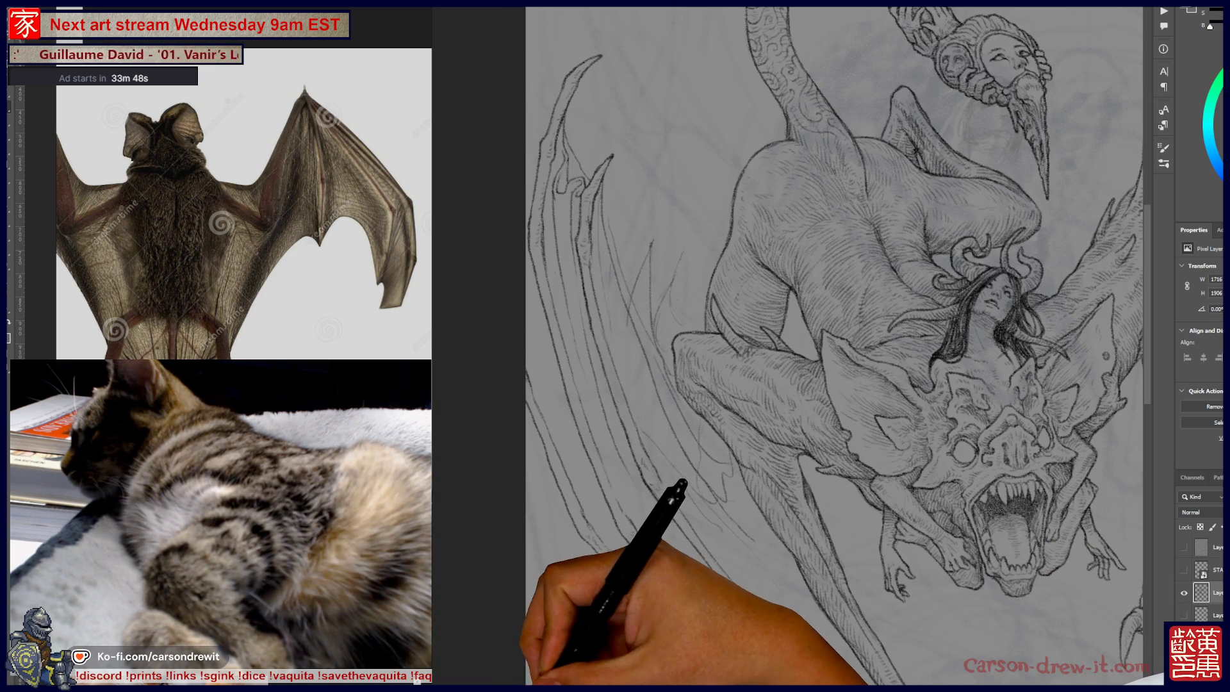
key("alt+Tab")
key("super+Up")
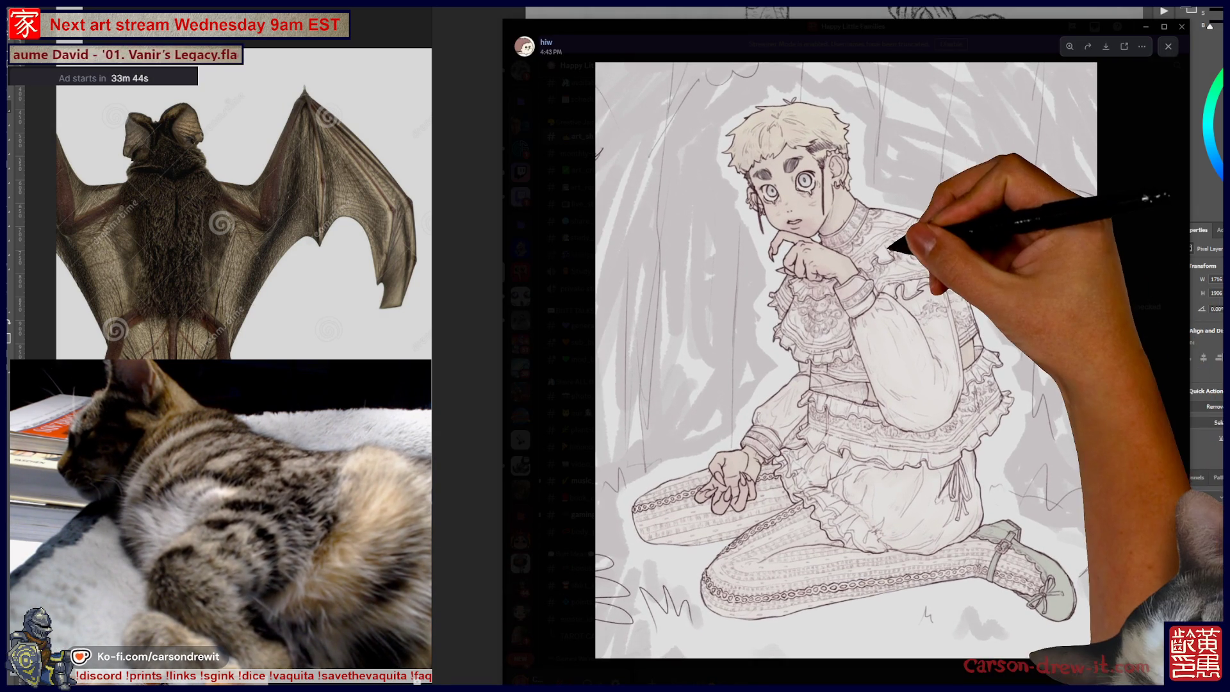
left_click(888, 252)
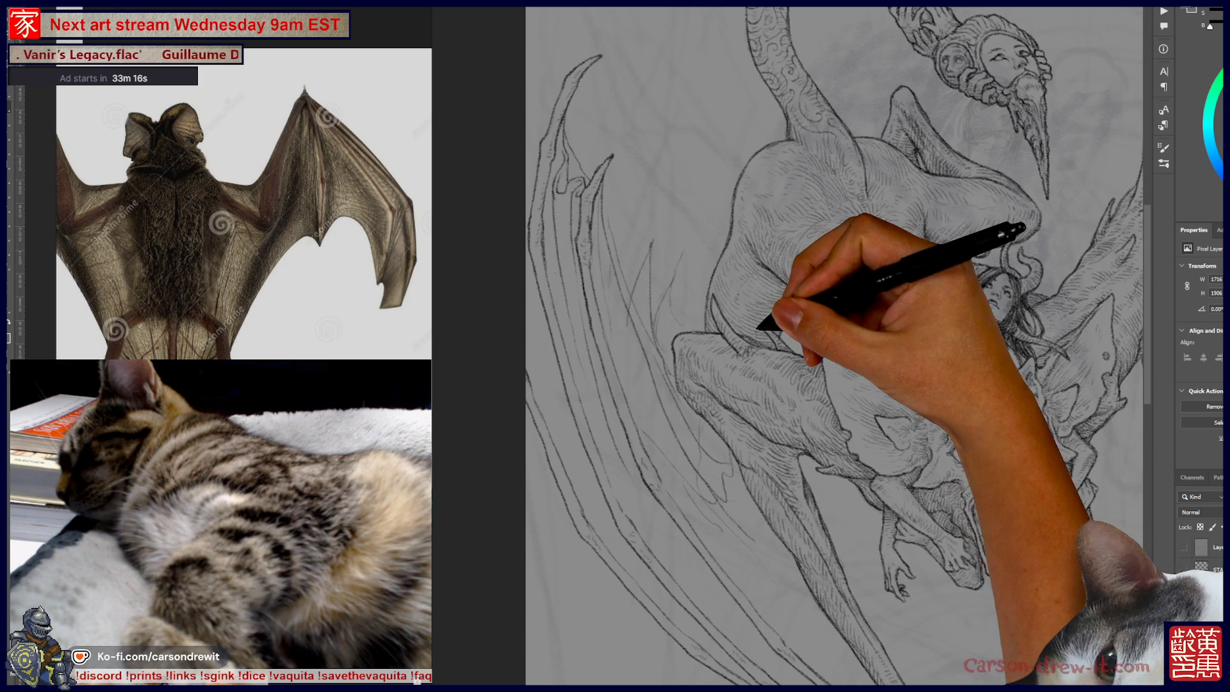
Zoom and pan around the creature's head and the woman, then onto the left wing strands.
mouse_move(809, 563)
left_mouse_down()
mouse_move(654, 560)
mouse_move(675, 418)
mouse_move(719, 433)
left_mouse_up()
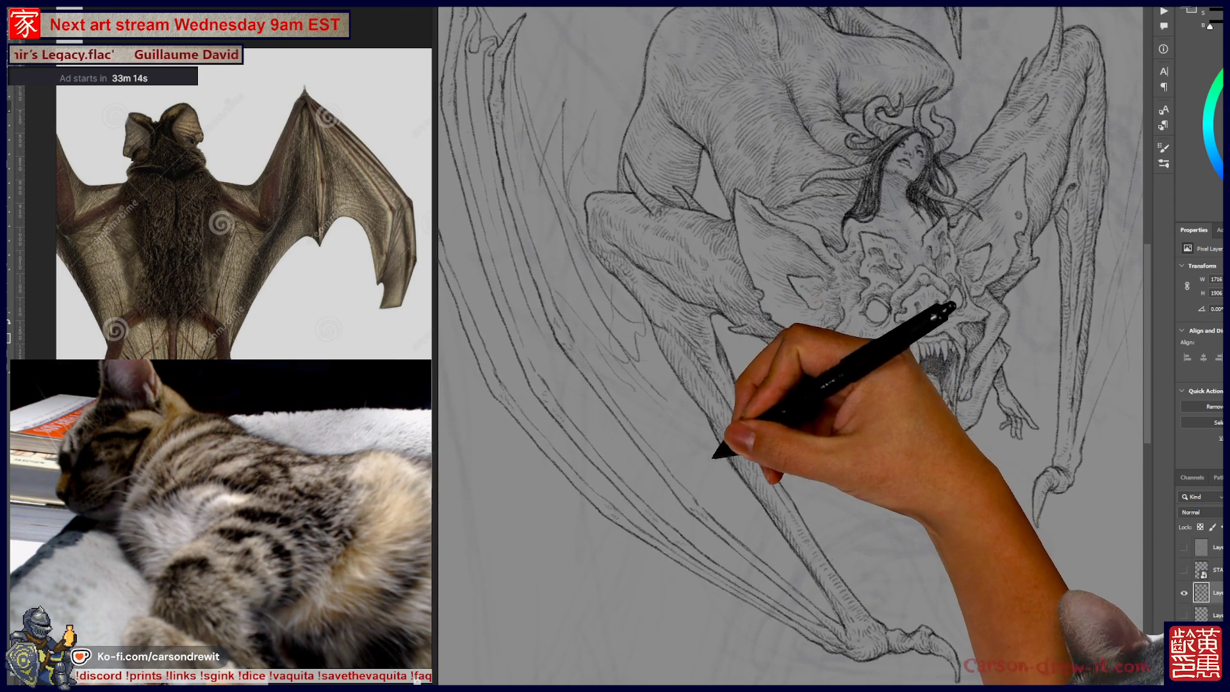
key("ctrl+plus")
mouse_move(616, 344)
left_mouse_down()
mouse_move(774, 499)
mouse_move(736, 411)
left_mouse_up()
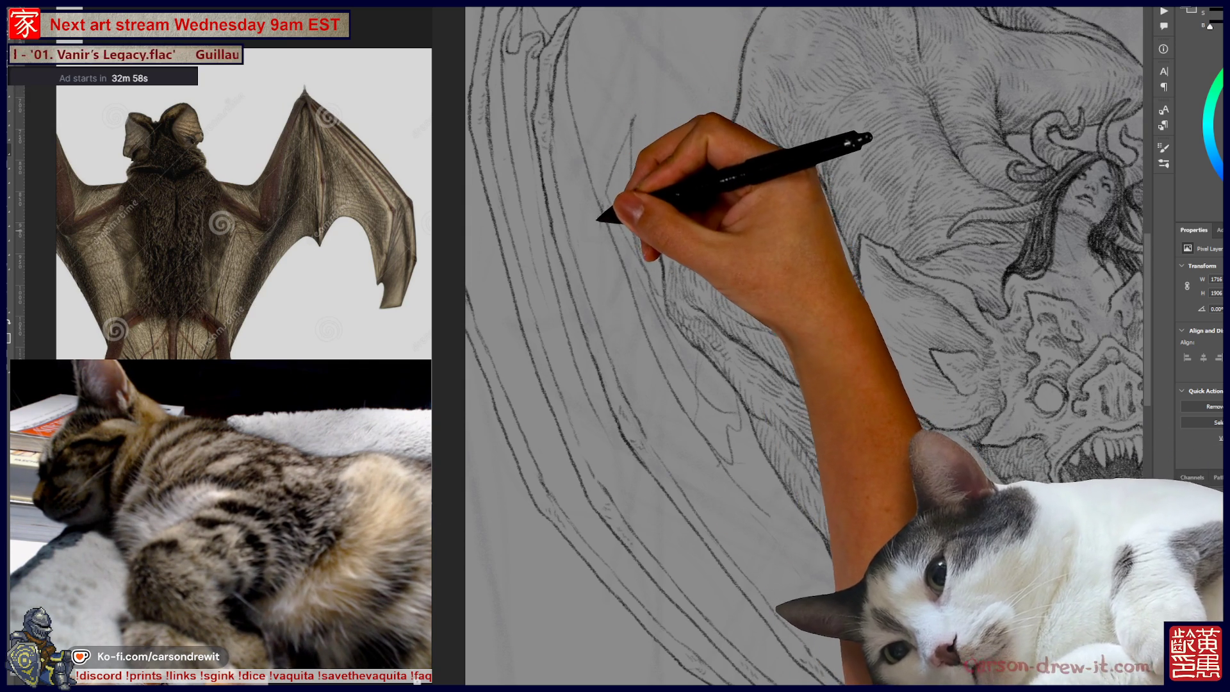
mouse_move(602, 219)
left_mouse_down()
mouse_move(662, 348)
mouse_move(680, 322)
left_mouse_up()
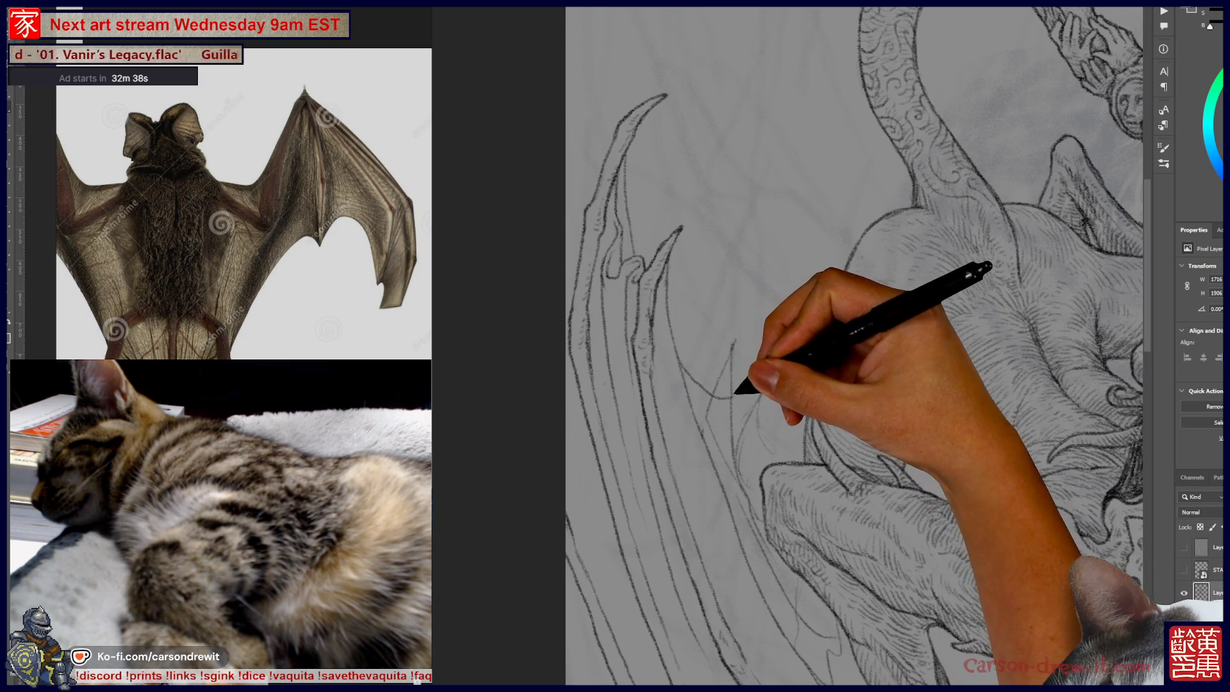
Zoom in closer on the left wing's edge lines beside the demon's body.
key("ctrl+plus")
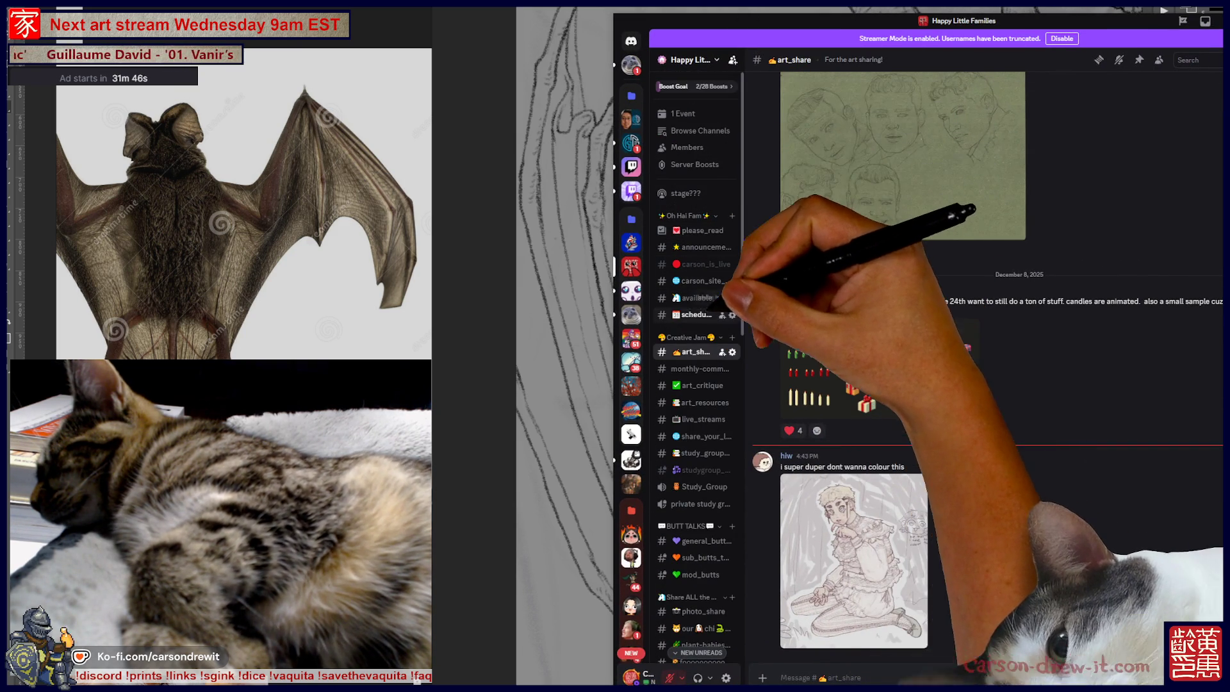
View Discord's #available_roles channel, then return to the Photoshop wing drawing.
left_click(695, 298)
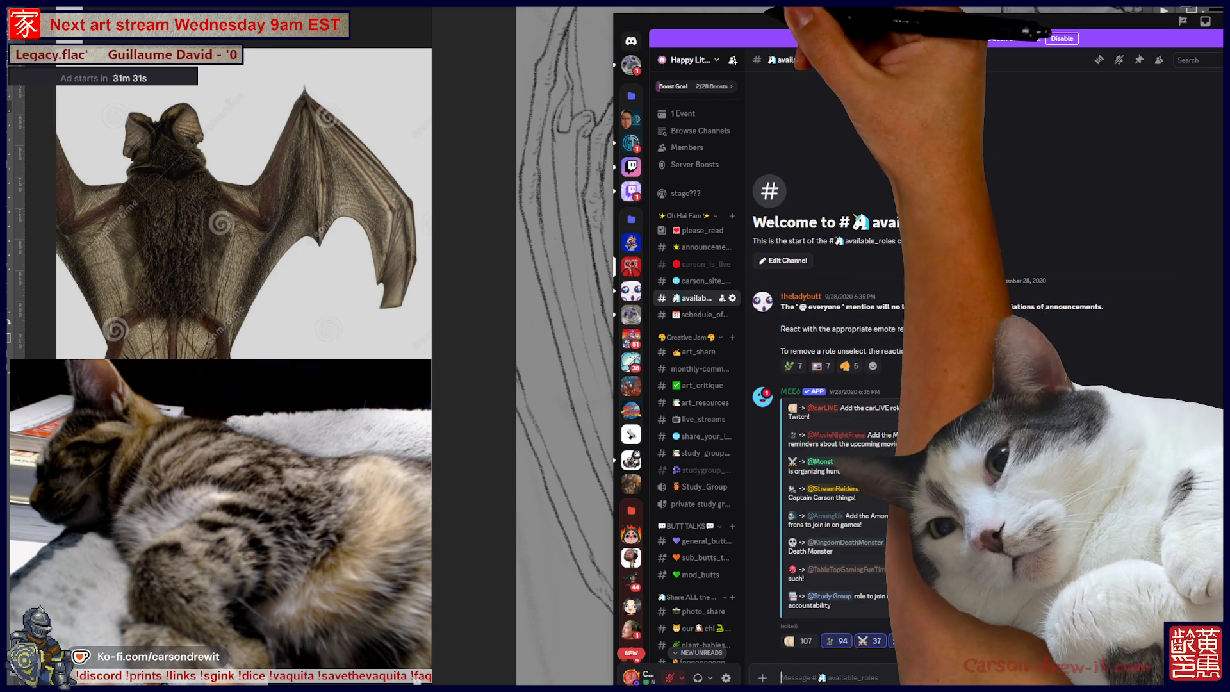
key("alt+Tab")
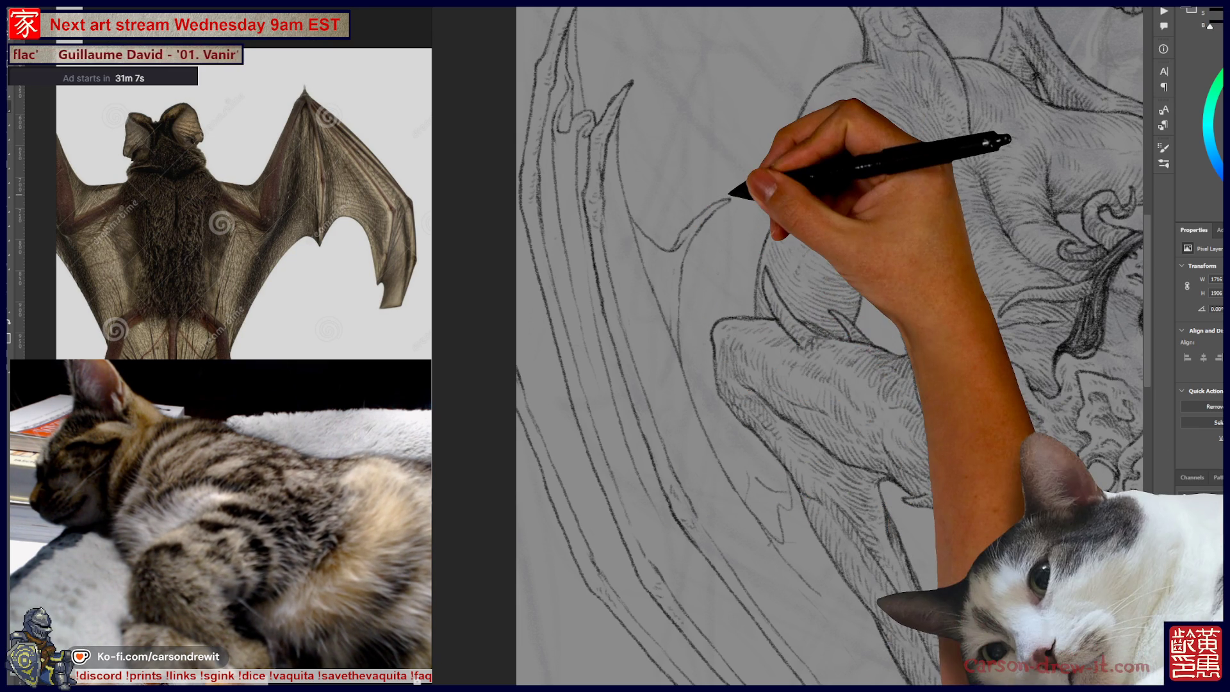
Zoom out to see the whole creature, then zoom back in on the wing and body.
key("ctrl+minus")
key("ctrl+minus")
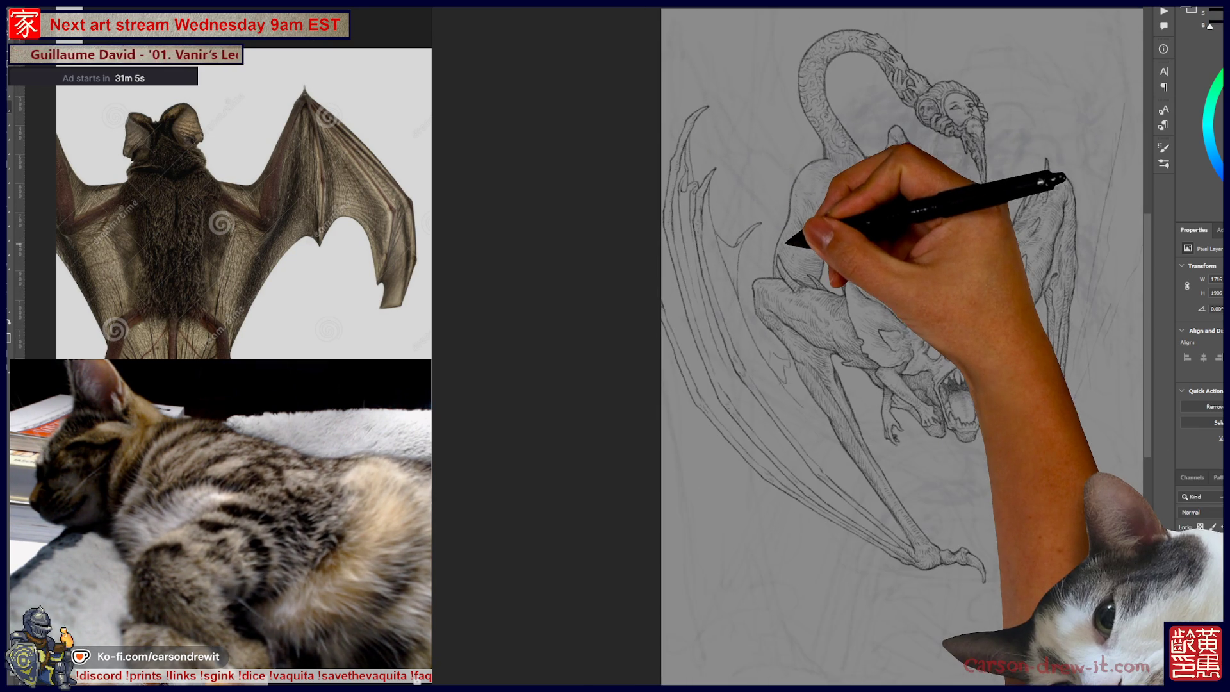
key("ctrl+plus")
key("ctrl+plus")
key("ctrl+plus")
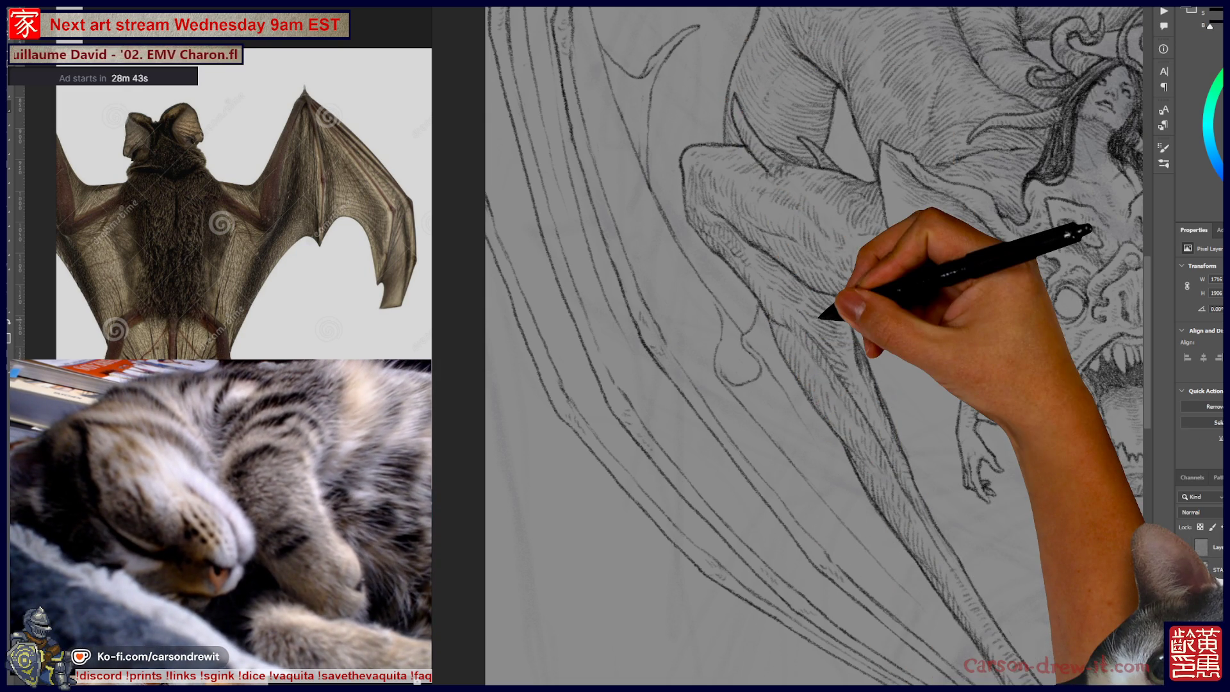
Fit the whole drawing on screen with Ctrl+0 to check the wing and leg inking.
key("ctrl+0")
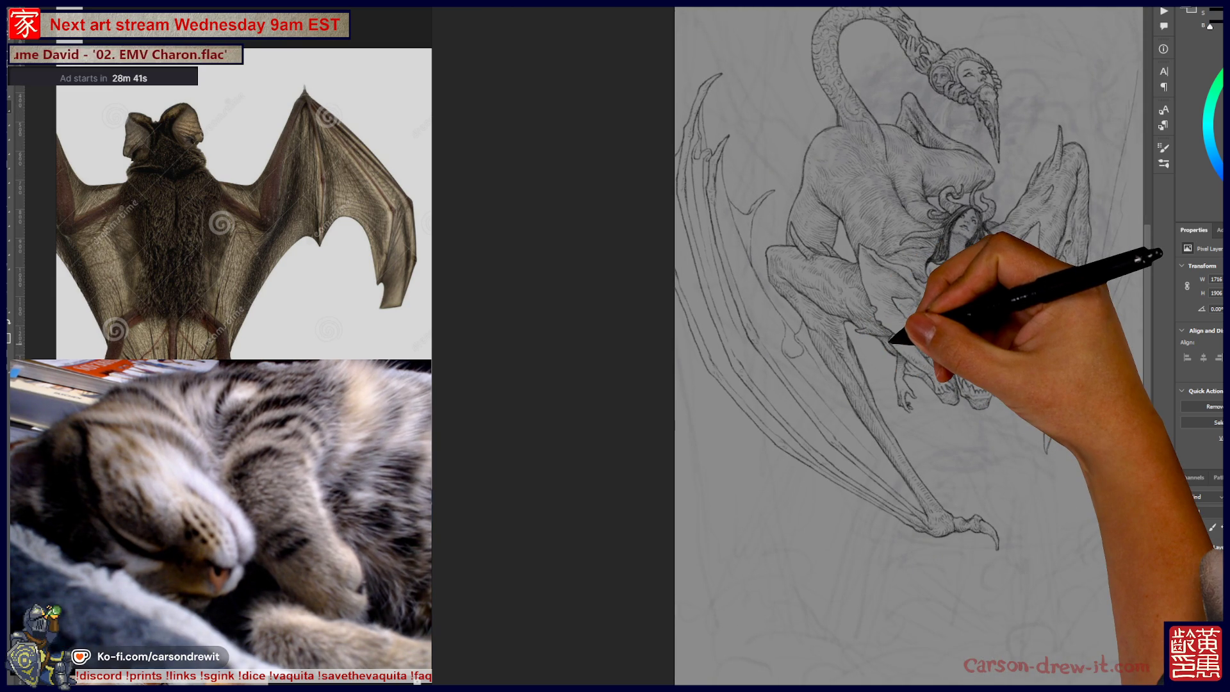
Scroll-zoom into the lower-left wing strands.
scroll(801, 345, "up", 5)
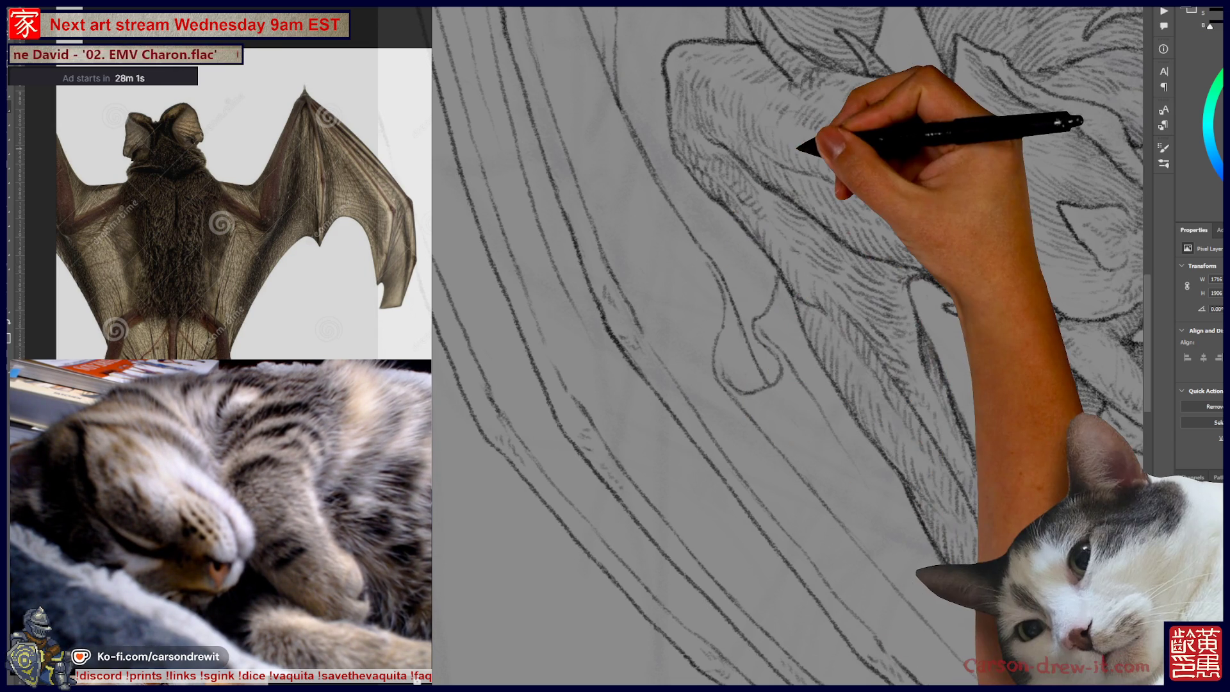
Zoom out and pan the canvas to frame the wings and upper drawing.
scroll(915, 346, "down", 6)
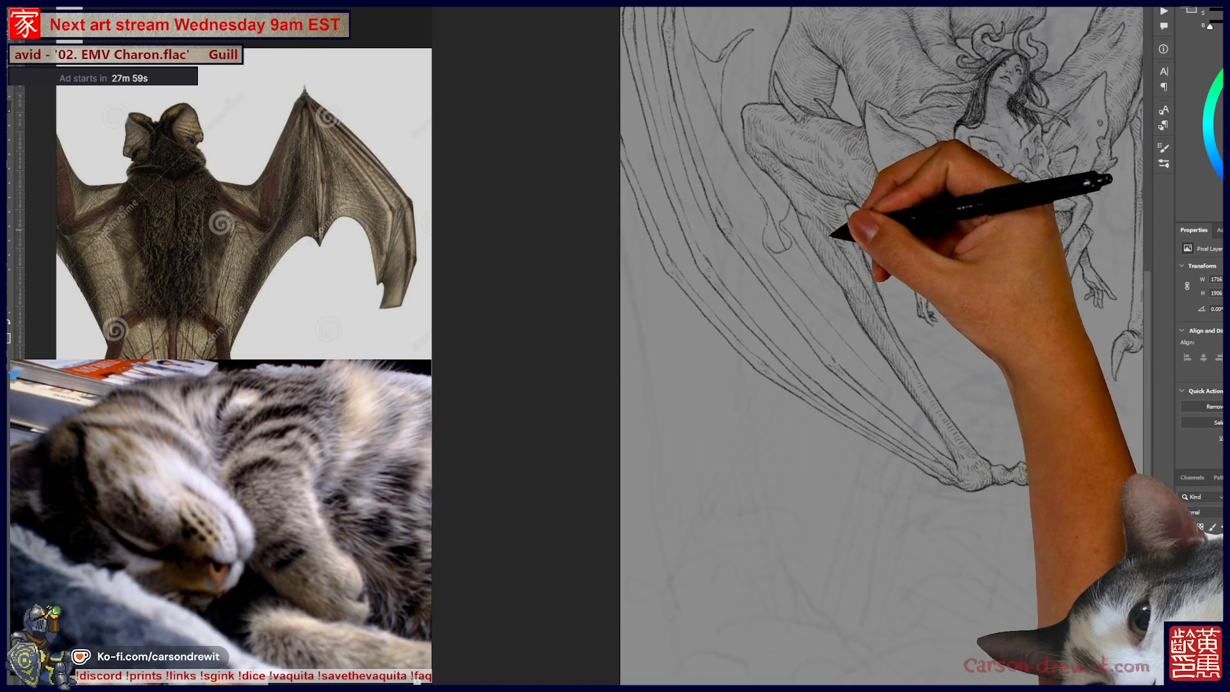
scroll(916, 346, "down", 2)
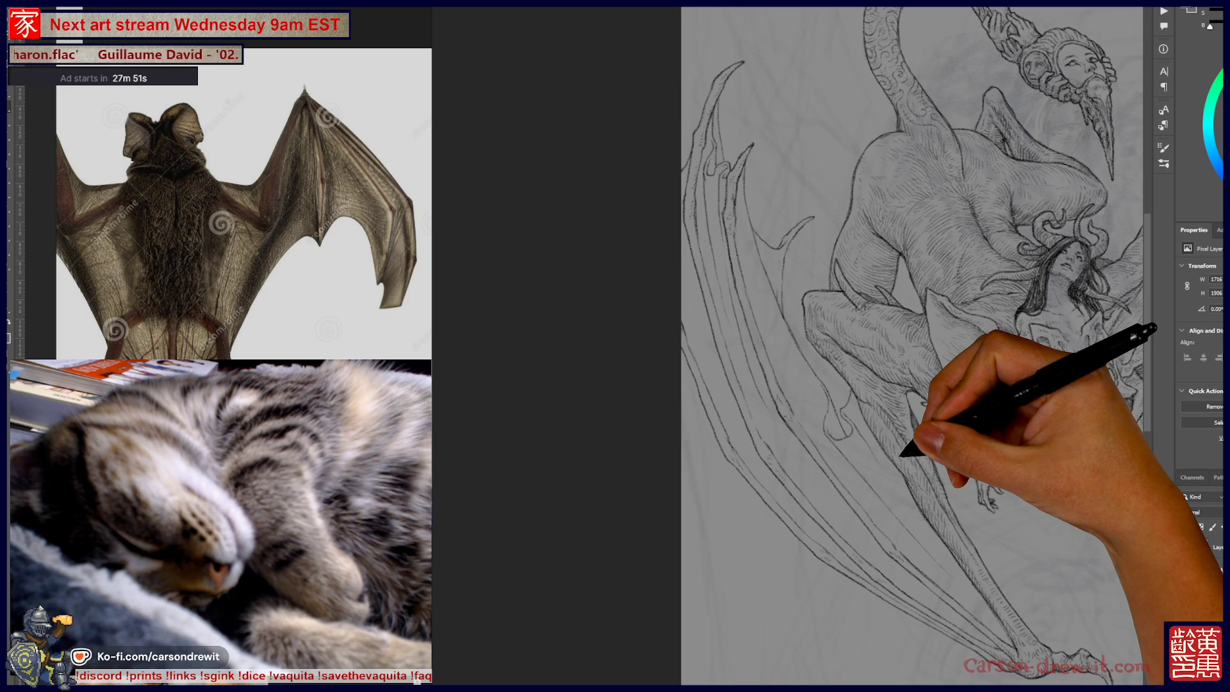
mouse_move(909, 346)
left_mouse_down()
mouse_move(752, 338)
mouse_move(763, 375)
left_mouse_up()
mouse_move(738, 437)
left_mouse_down()
mouse_move(720, 365)
mouse_move(726, 406)
left_mouse_up()
mouse_move(833, 346)
left_mouse_down()
mouse_move(749, 381)
mouse_move(734, 275)
left_mouse_up()
mouse_move(846, 272)
left_mouse_down()
mouse_move(704, 340)
mouse_move(691, 358)
mouse_move(756, 378)
mouse_move(823, 375)
left_mouse_up()
mouse_move(919, 391)
left_mouse_down()
mouse_move(925, 417)
mouse_move(918, 397)
mouse_move(933, 404)
left_mouse_up()
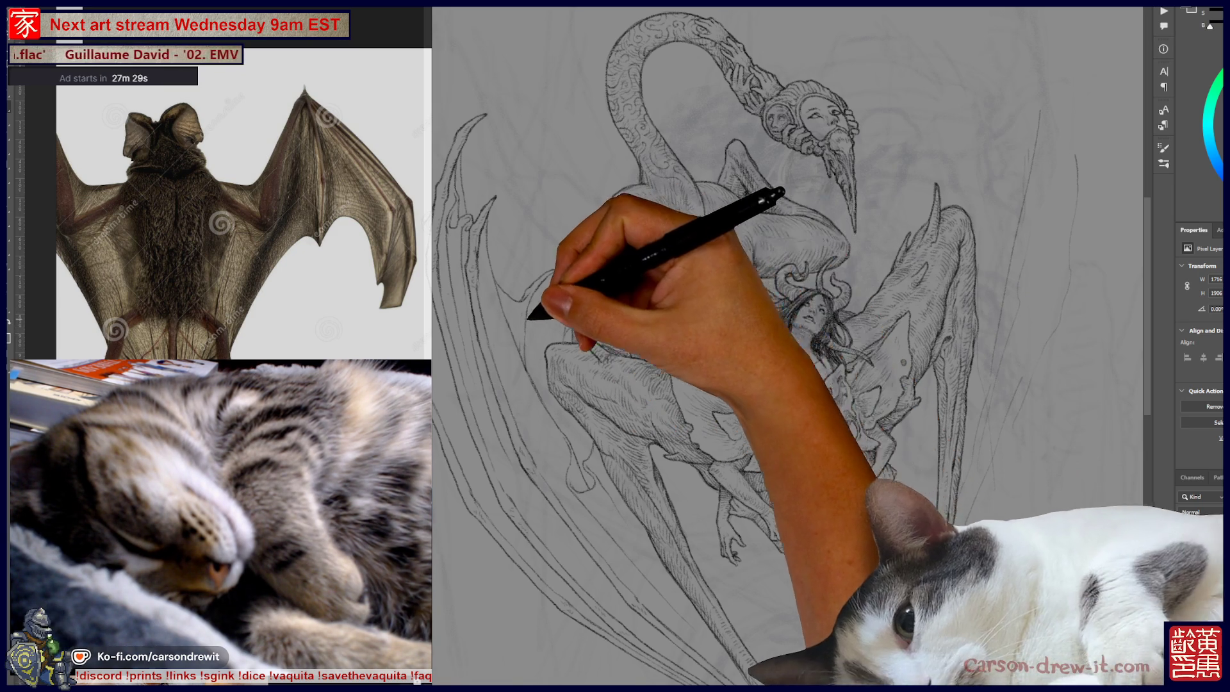
Zoom in on the creature's body, then step back to view the entire drawing.
key("ctrl+plus")
key("ctrl+plus")
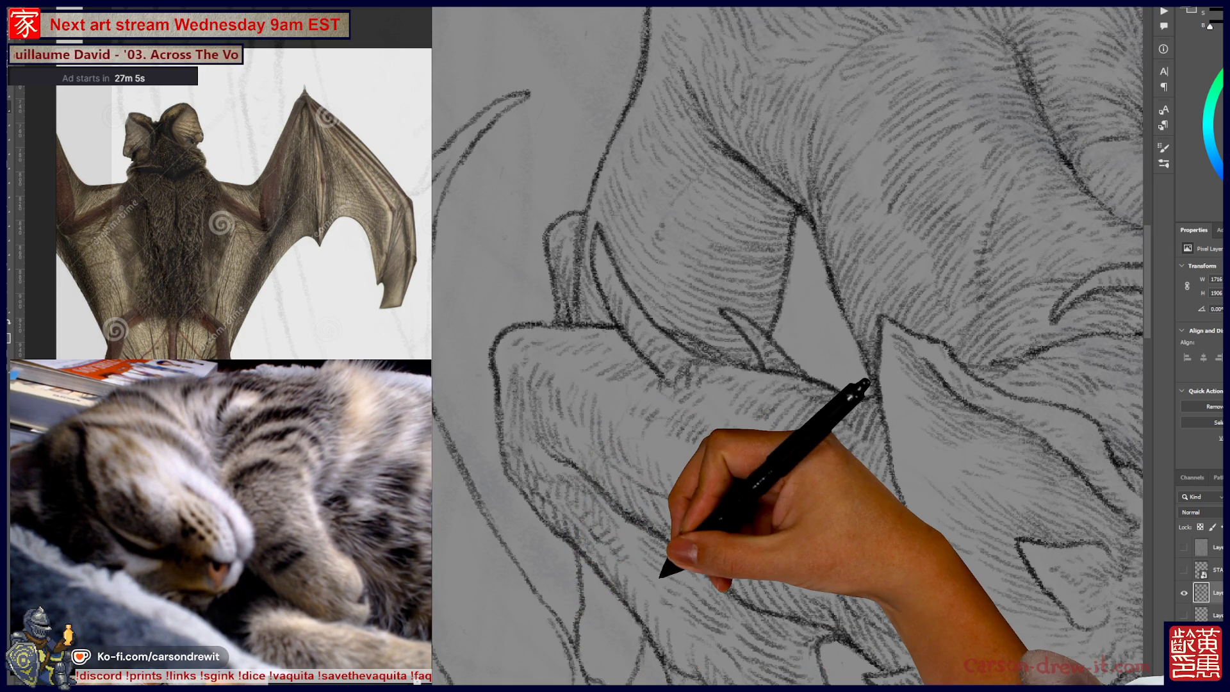
key("ctrl+0")
scroll(736, 384, "up", 3)
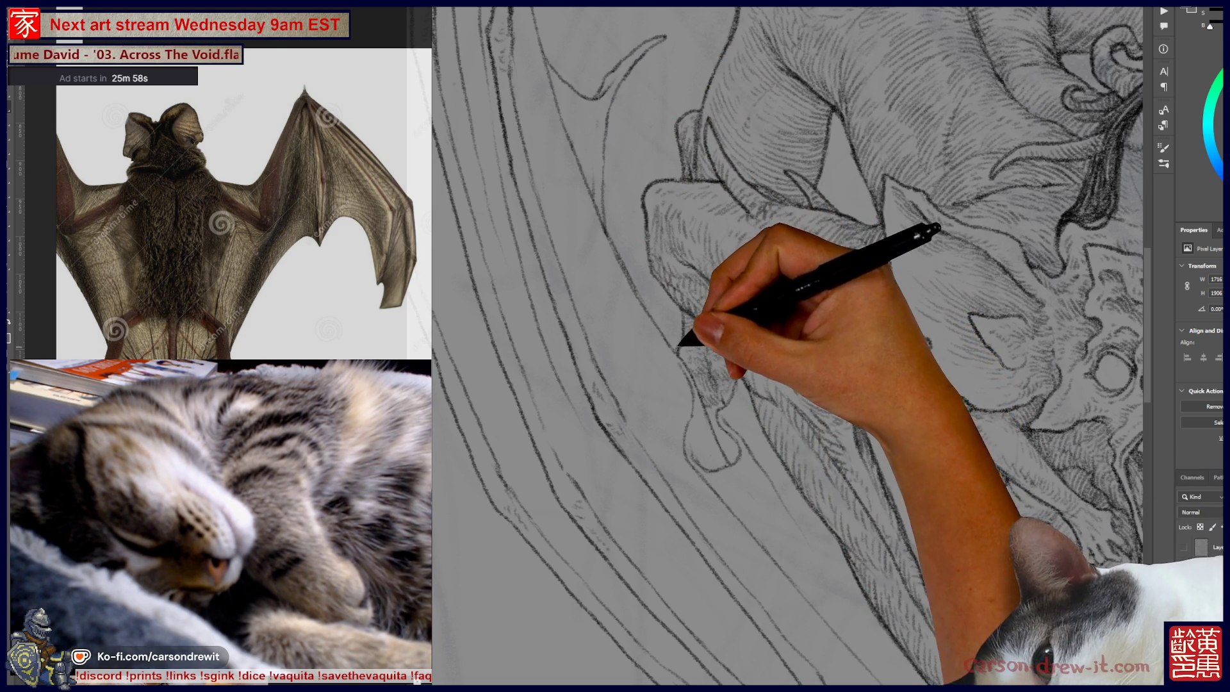
key("ctrl+minus")
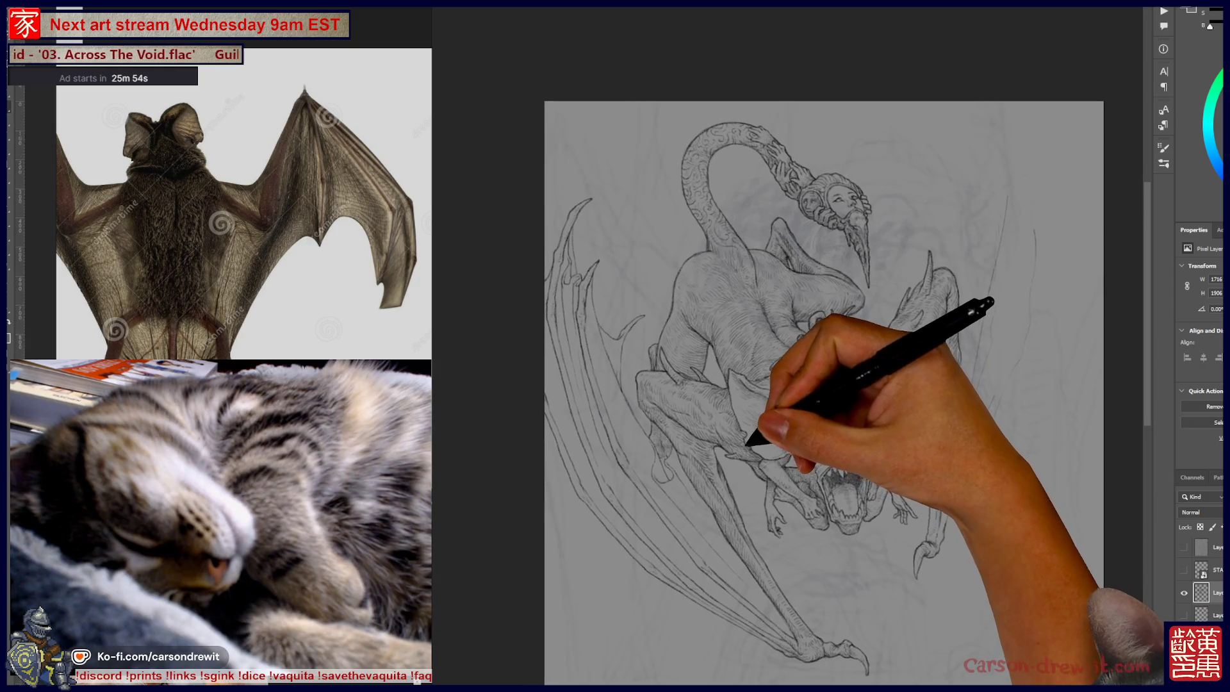
Pan the drawing up and right, then scrubby-zoom in close on the demon's back.
left_click_drag(858, 372, 890, 336)
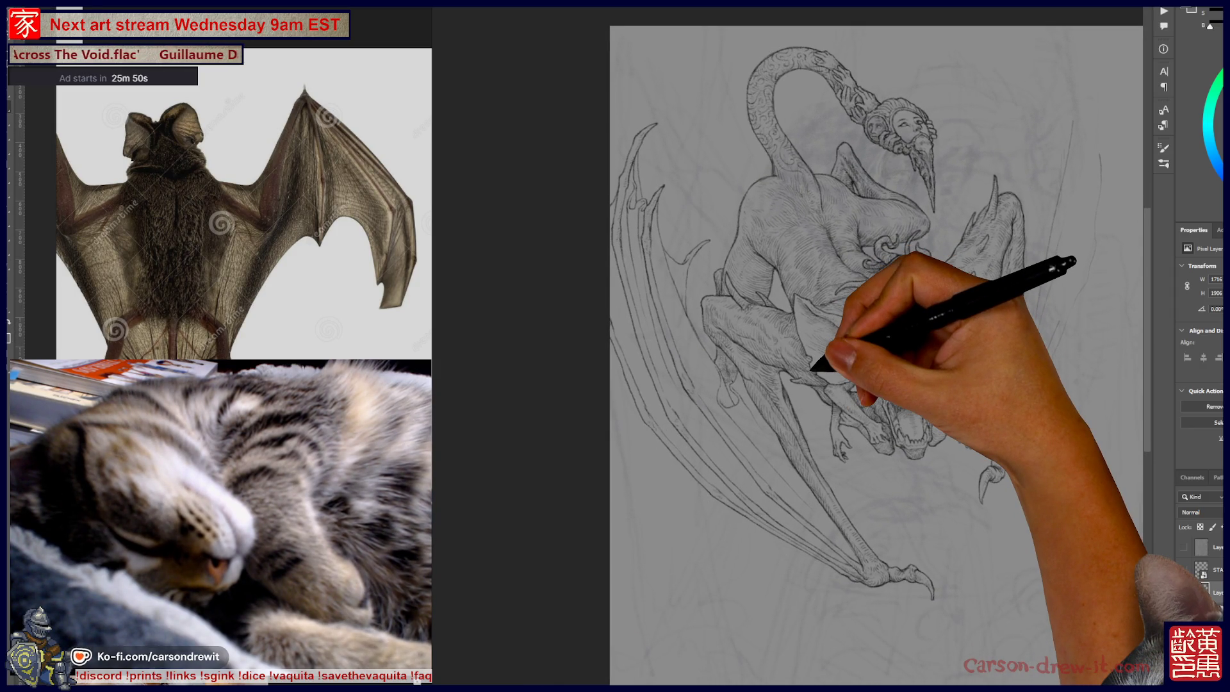
left_click_drag(814, 368, 806, 378)
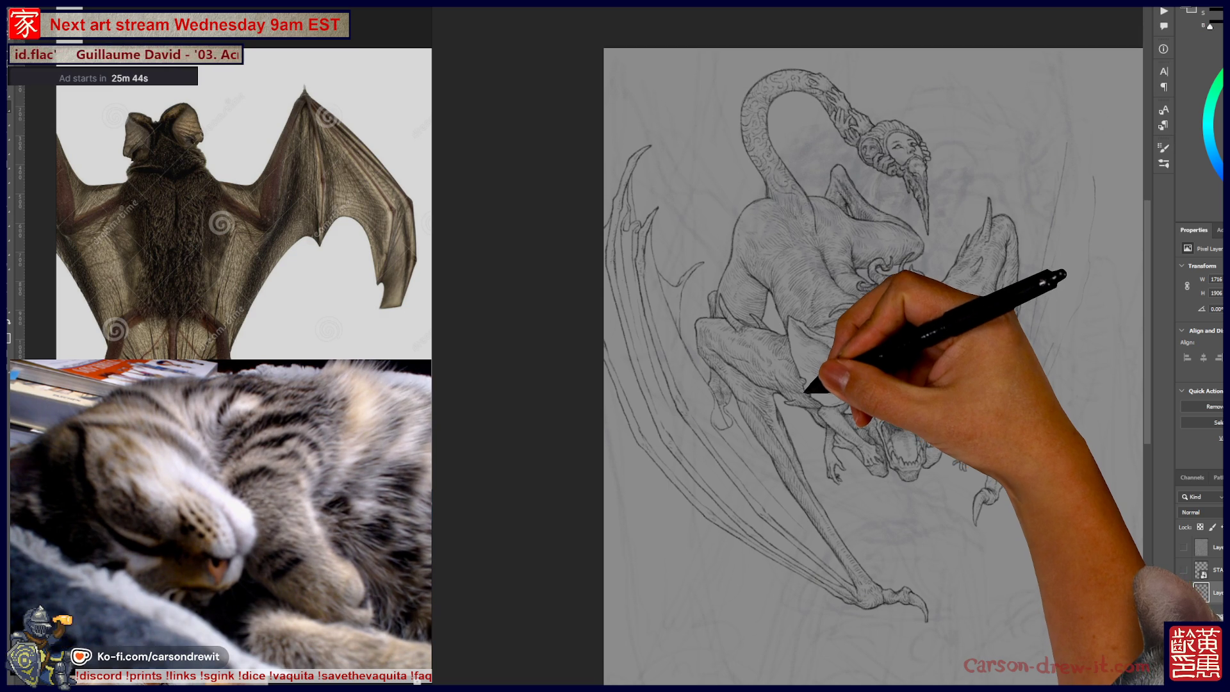
left_click_drag(782, 192, 783, 195)
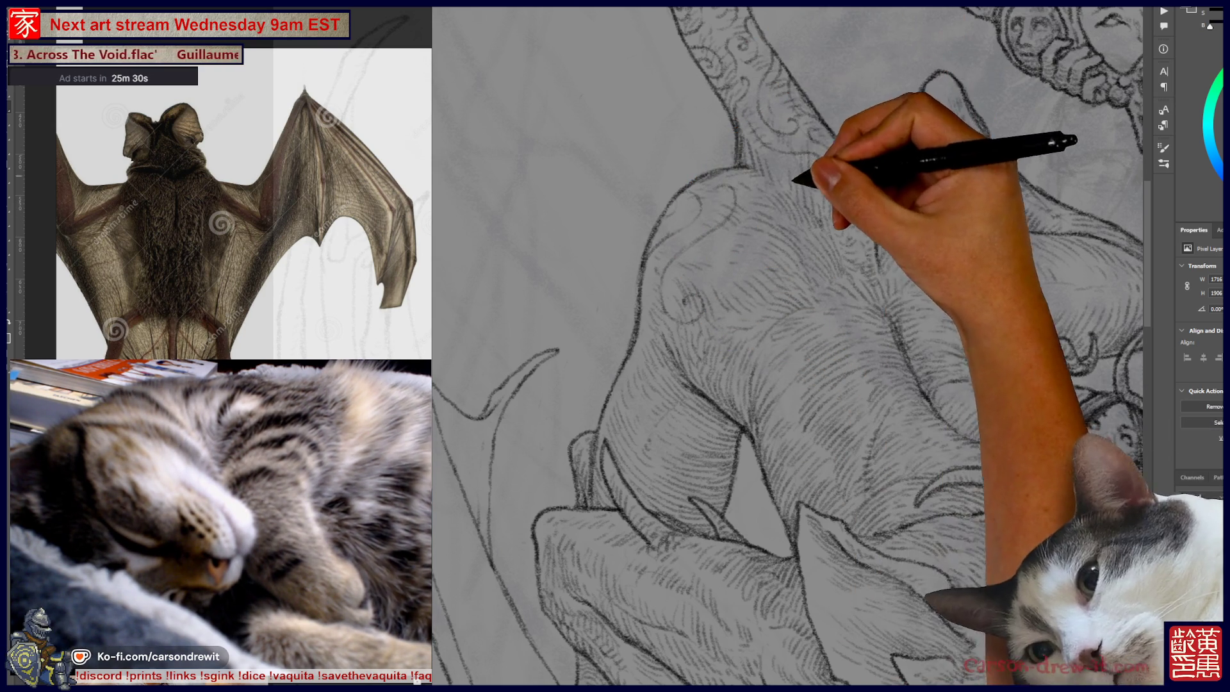
Pan across the demon's back, then frame the ornate tail loop and its faces.
left_click_drag(787, 321, 666, 382)
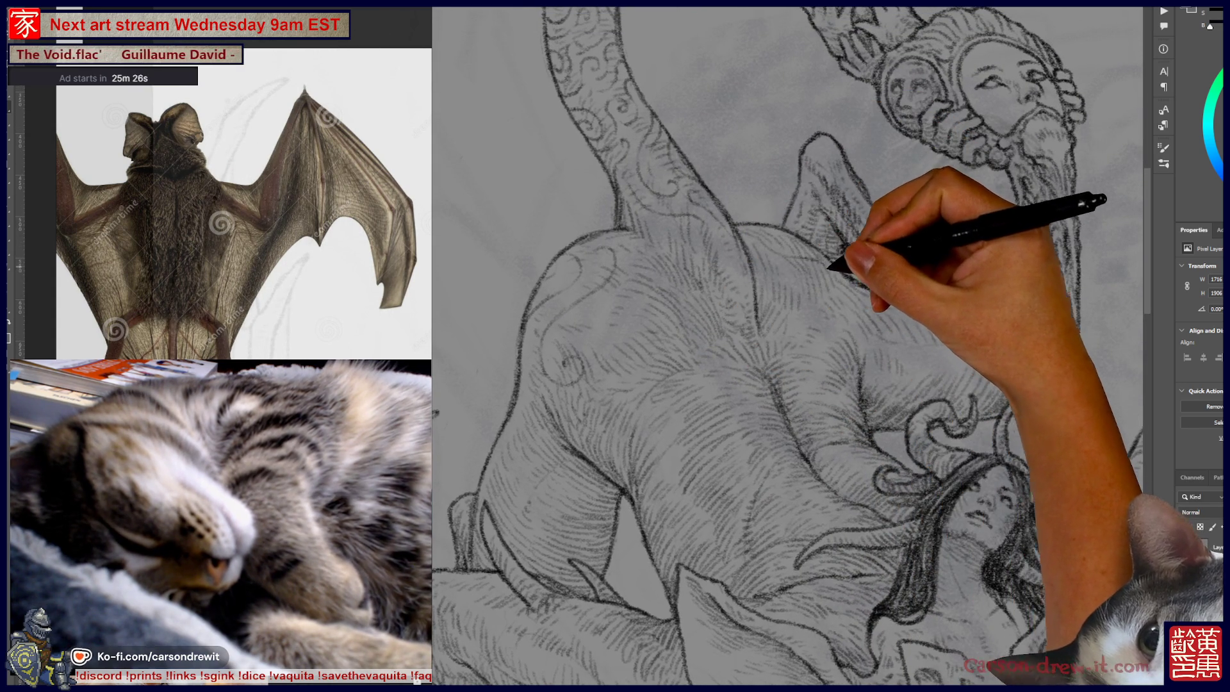
key("ctrl")
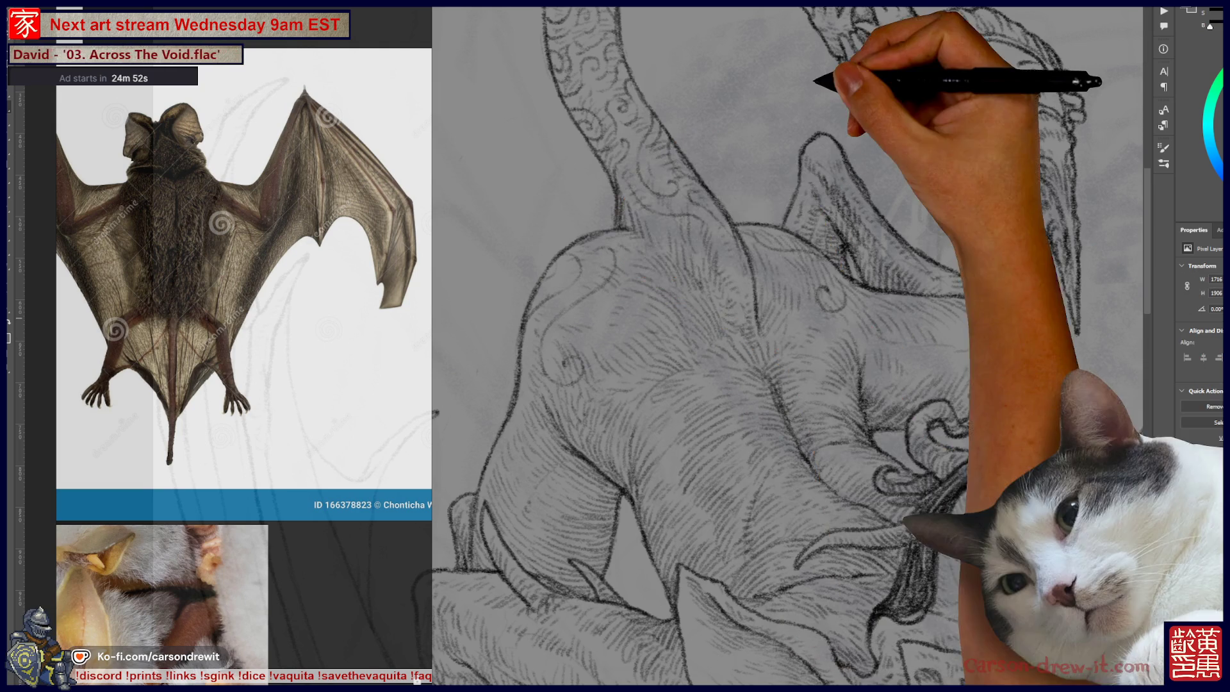
left_click_drag(769, 320, 833, 416)
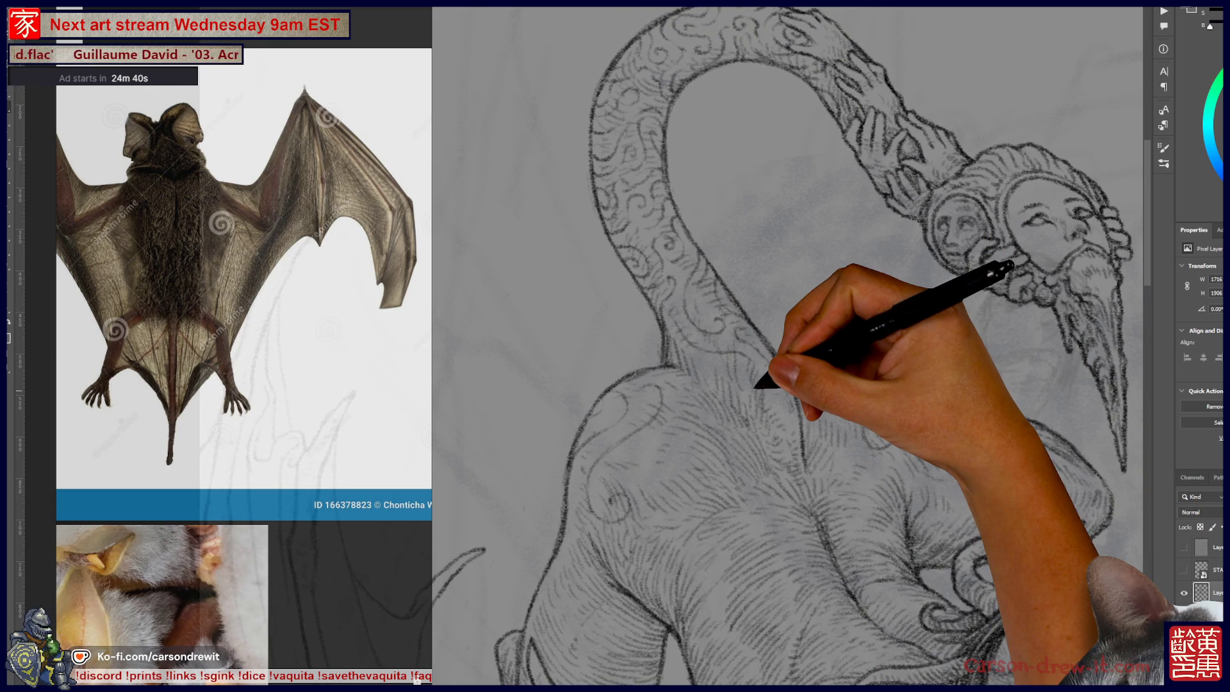
scroll(927, 215, "down", 5)
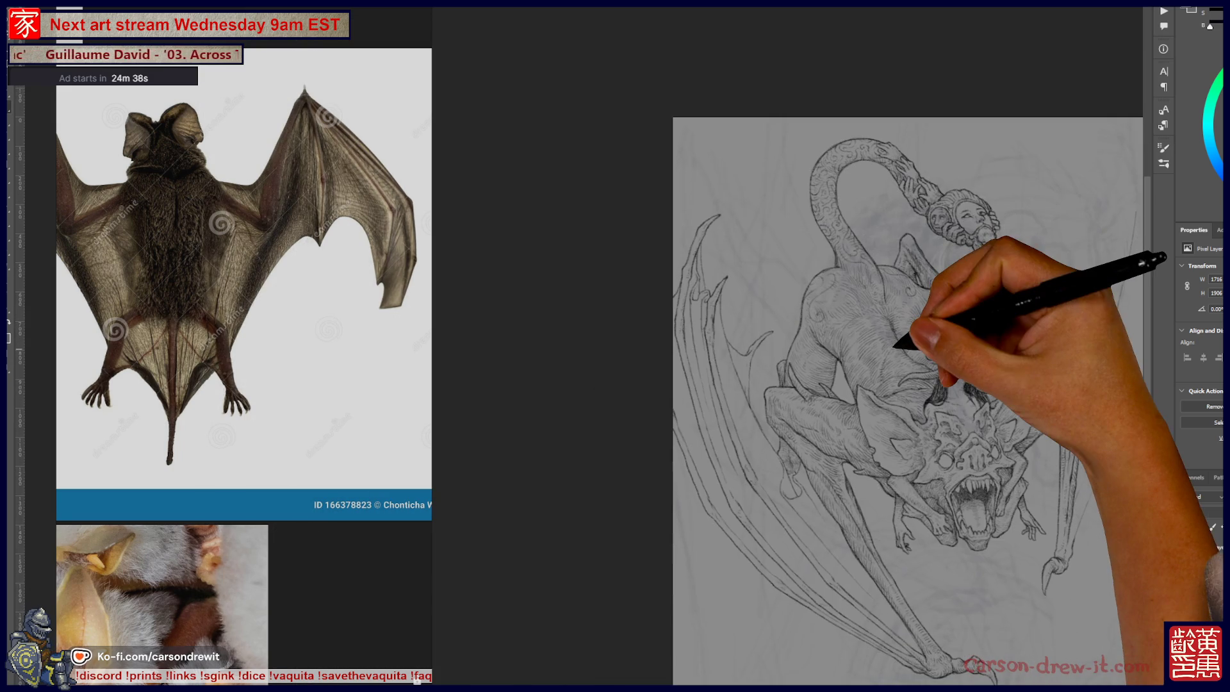
Scroll out to check the full drawing, then zoom into the left wing strands.
scroll(1137, 419, "up", 5)
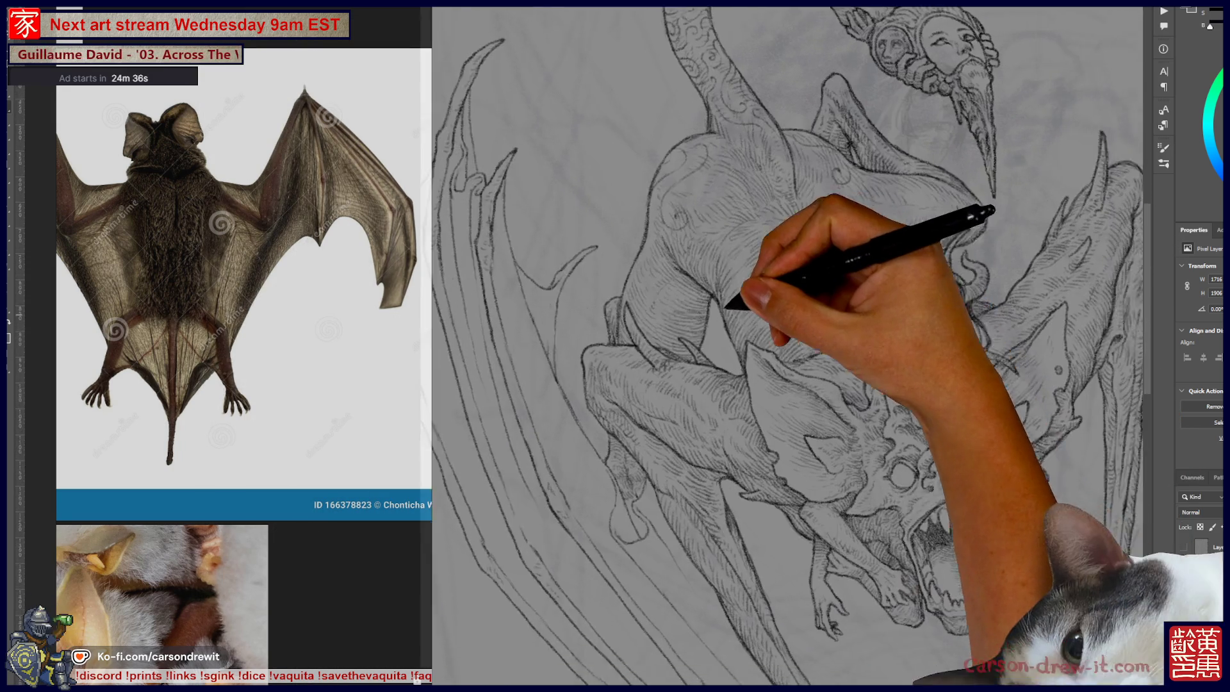
scroll(788, 345, "down", 3)
scroll(788, 346, "up", 3)
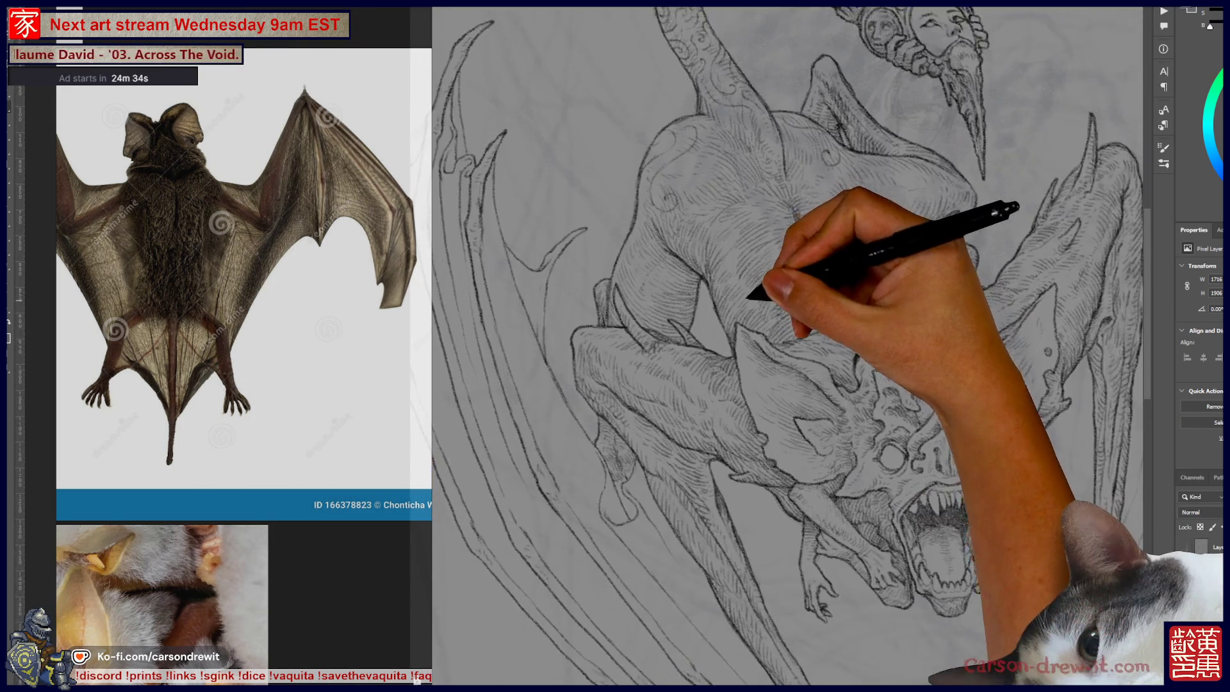
scroll(608, 192, "up", 5)
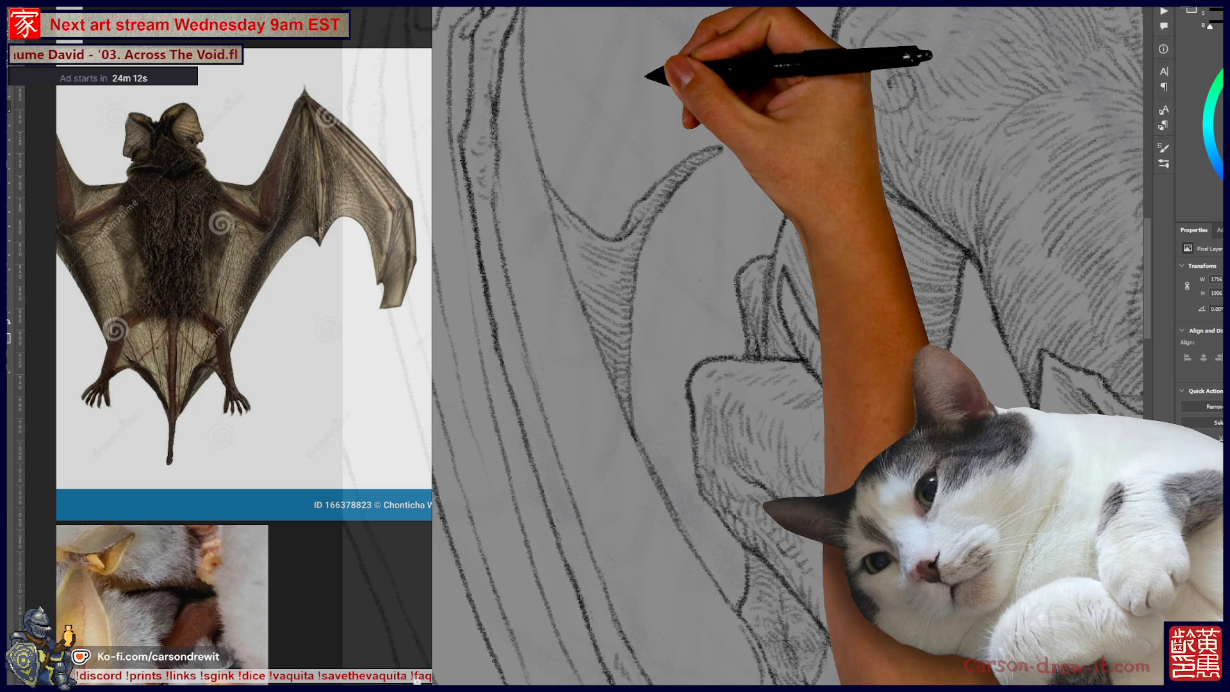
Zoom out, raise the drawing, and zoom in on the demon's fanged head and wing.
key("ctrl+minus")
key("ctrl+minus")
key("ctrl+minus")
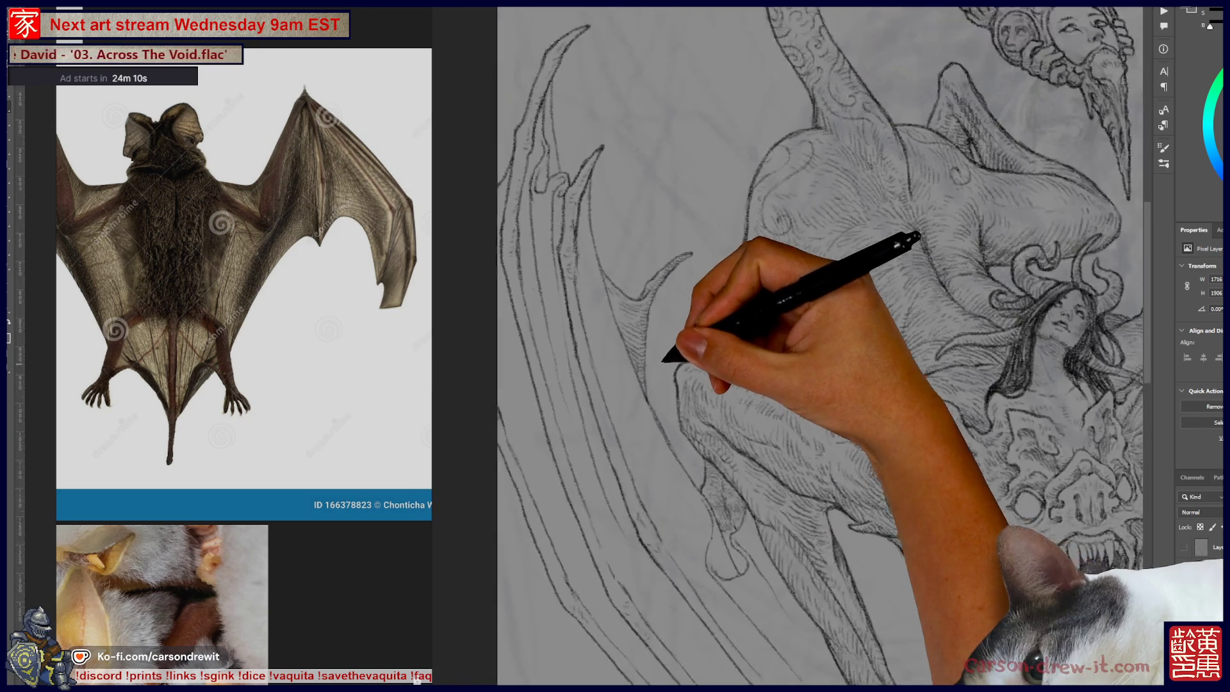
mouse_move(763, 365)
left_mouse_down()
mouse_move(650, 260)
mouse_move(639, 324)
mouse_move(673, 420)
mouse_move(720, 255)
left_mouse_up()
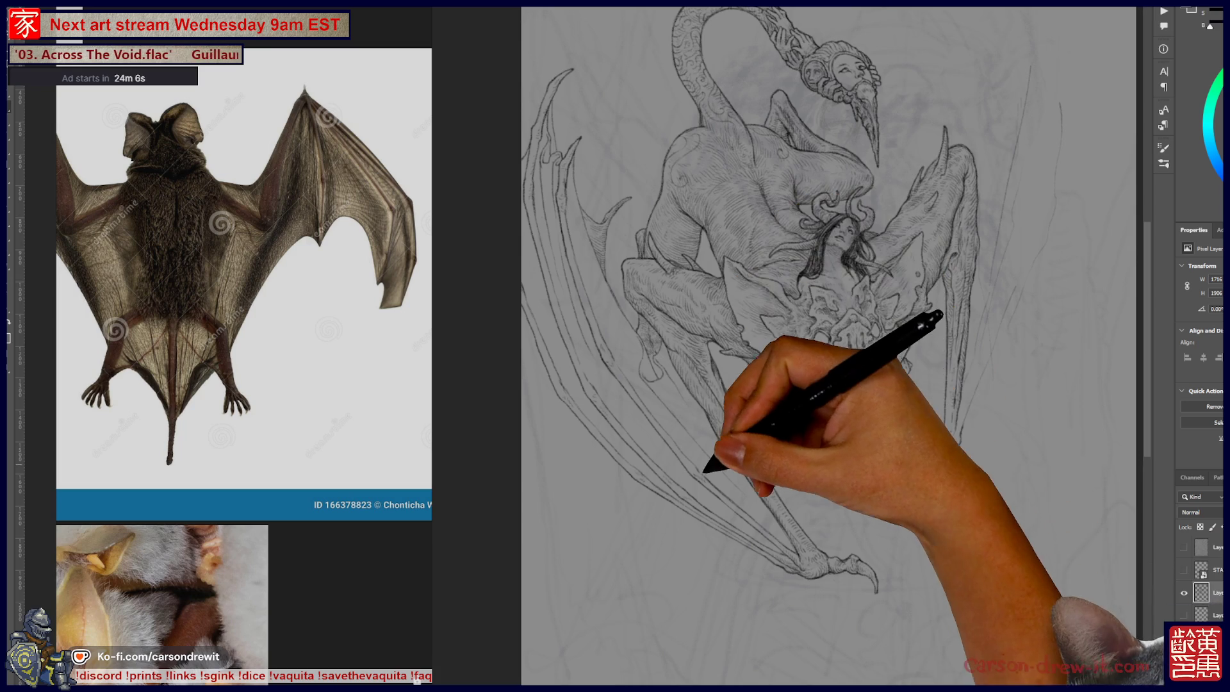
key("ctrl+plus")
key("ctrl+plus")
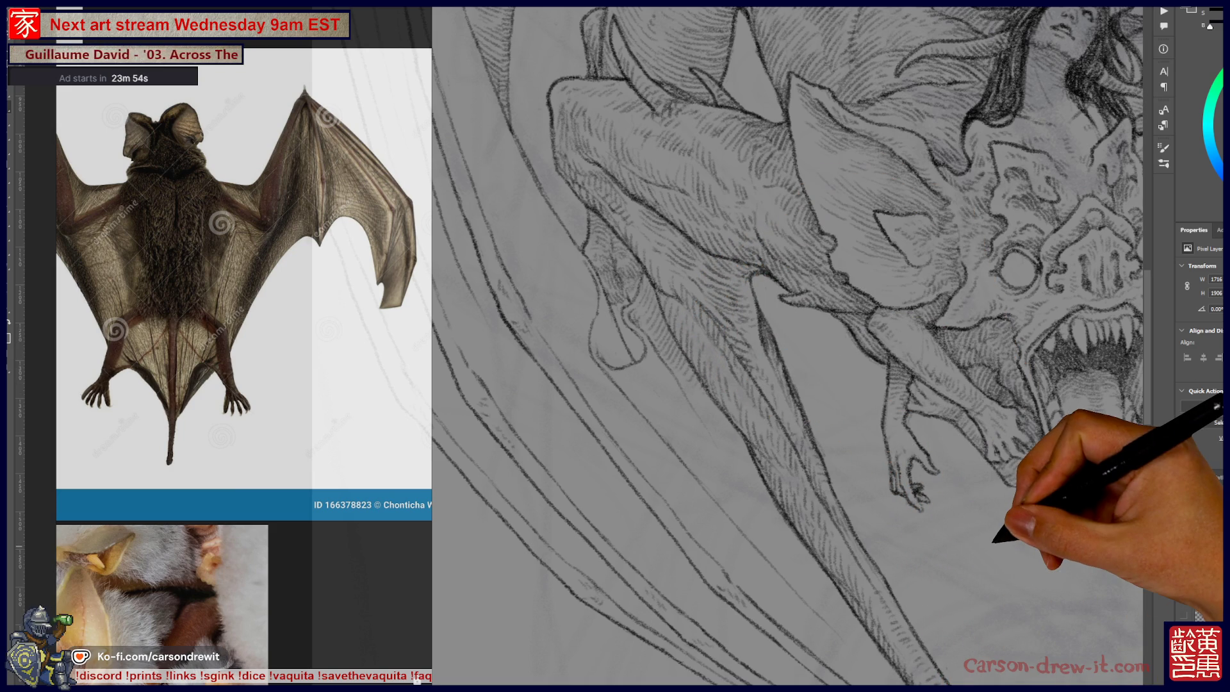
Step back, revealing the upper body, until the whole figure shows.
key("ctrl+minus")
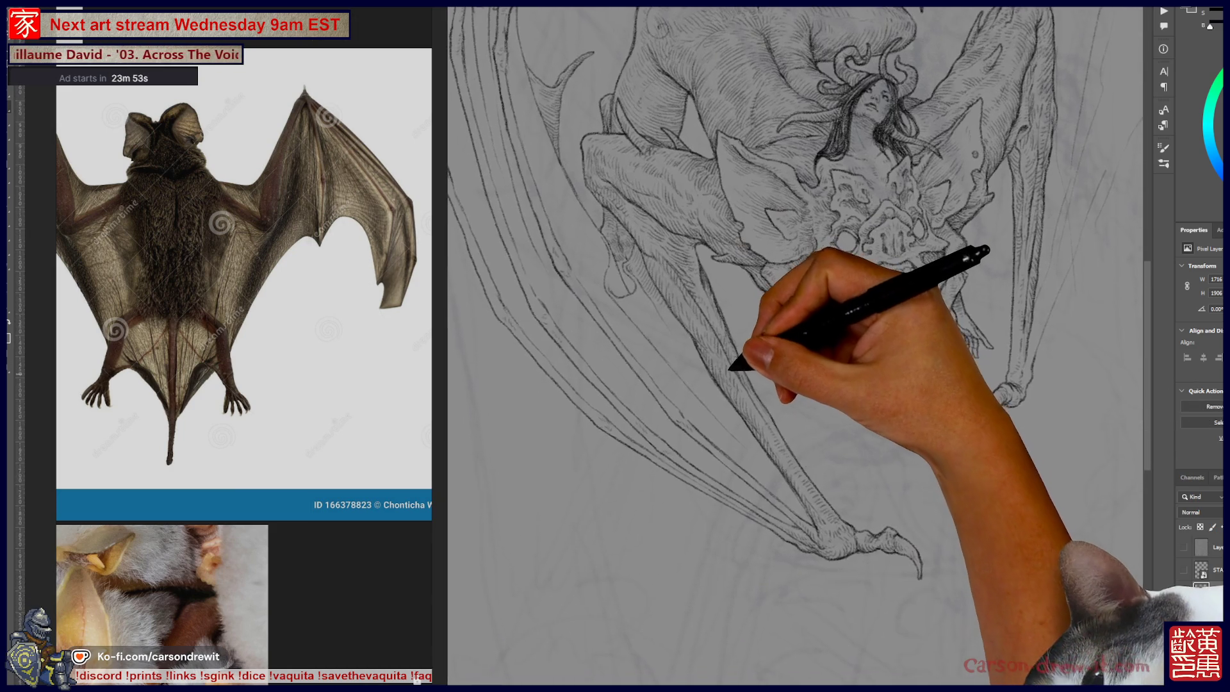
mouse_move(730, 368)
left_mouse_down()
mouse_move(719, 407)
mouse_move(816, 516)
mouse_move(887, 487)
mouse_move(626, 445)
mouse_move(659, 472)
left_mouse_up()
key("ctrl+minus")
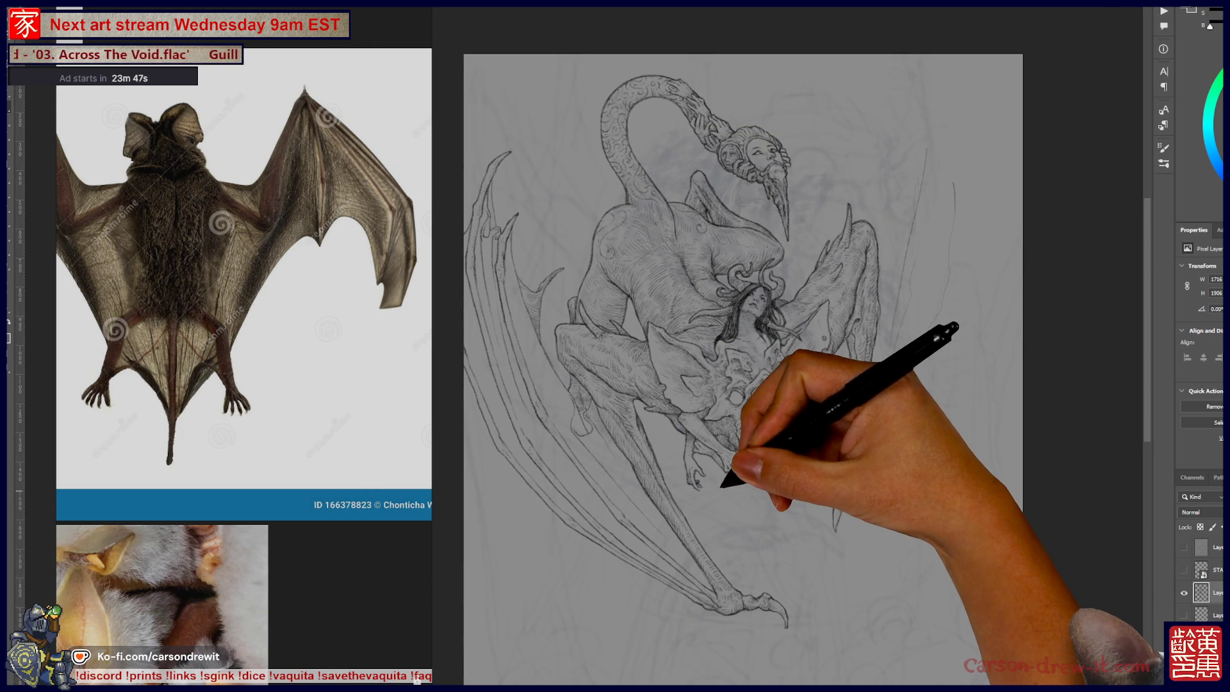
Zoom in on the fanged face and pan to the woman, right limb and upper body.
key("ctrl+plus")
key("ctrl+plus")
key("ctrl+plus")
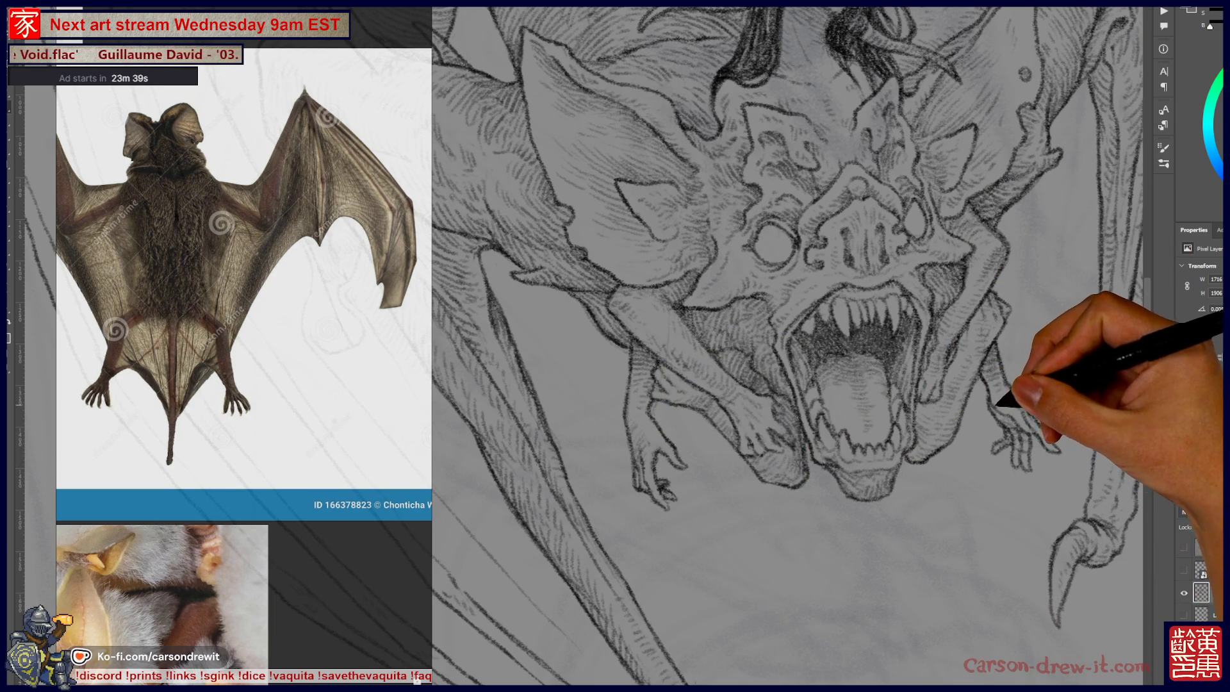
left_click_drag(833, 320, 727, 394)
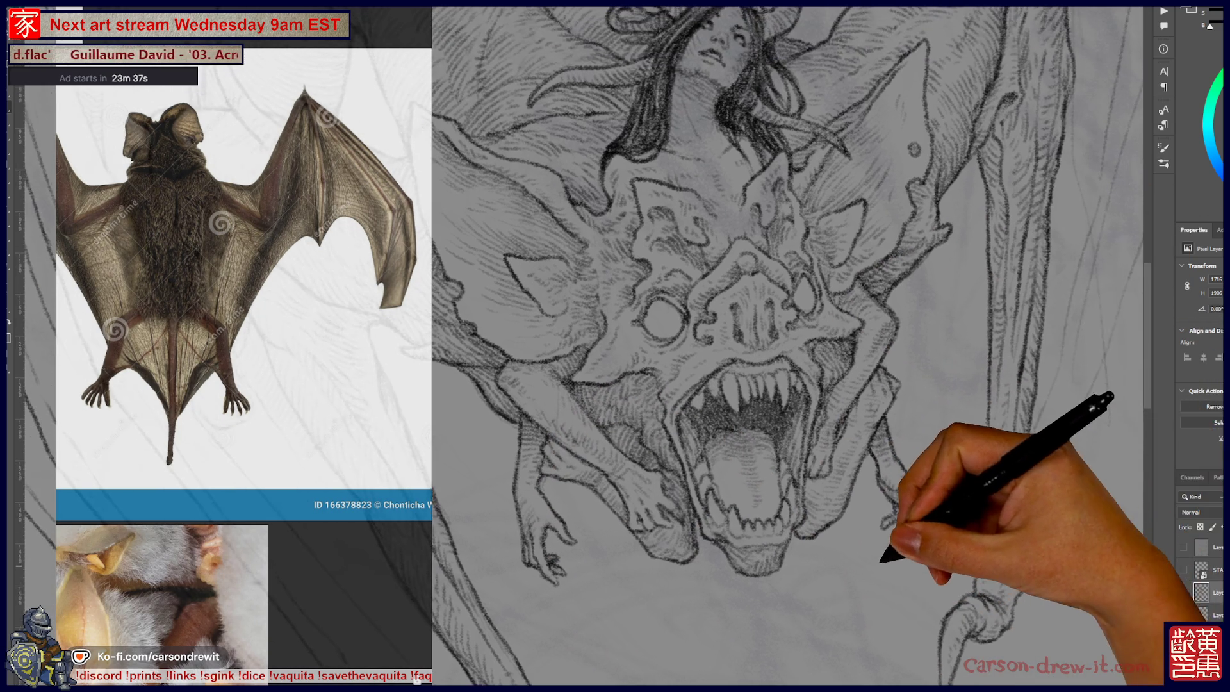
mouse_move(881, 378)
left_mouse_down()
mouse_move(878, 429)
mouse_move(663, 435)
left_mouse_up()
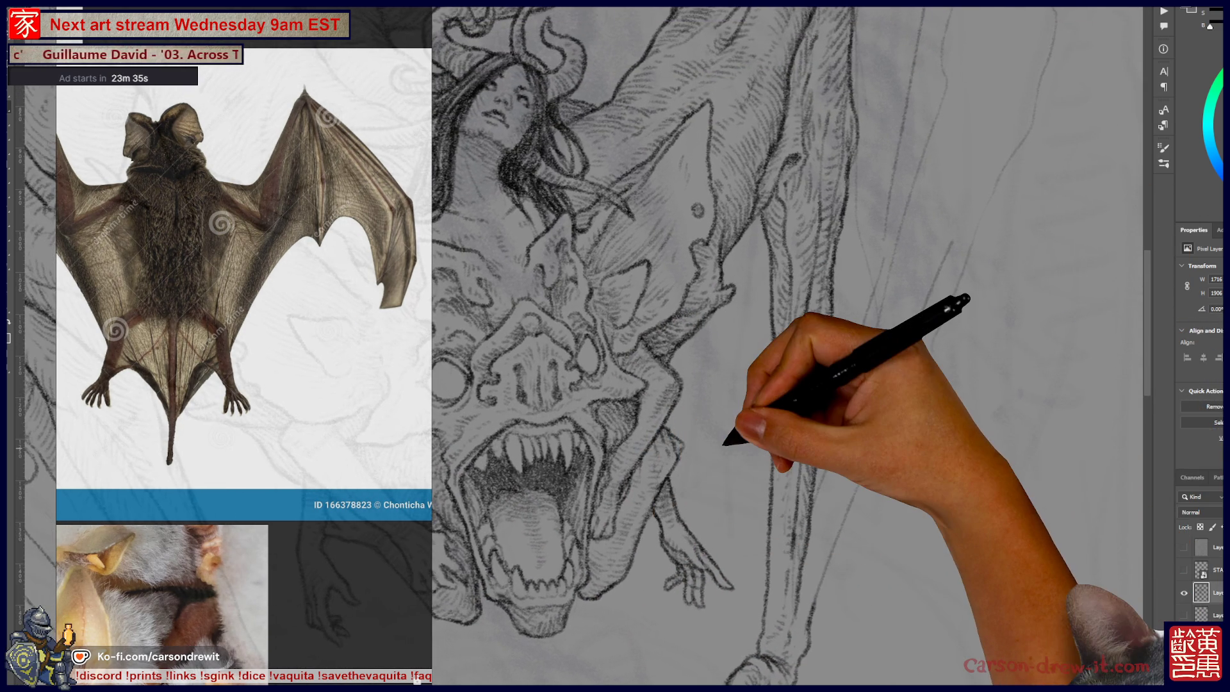
scroll(1095, 255, "down", 4)
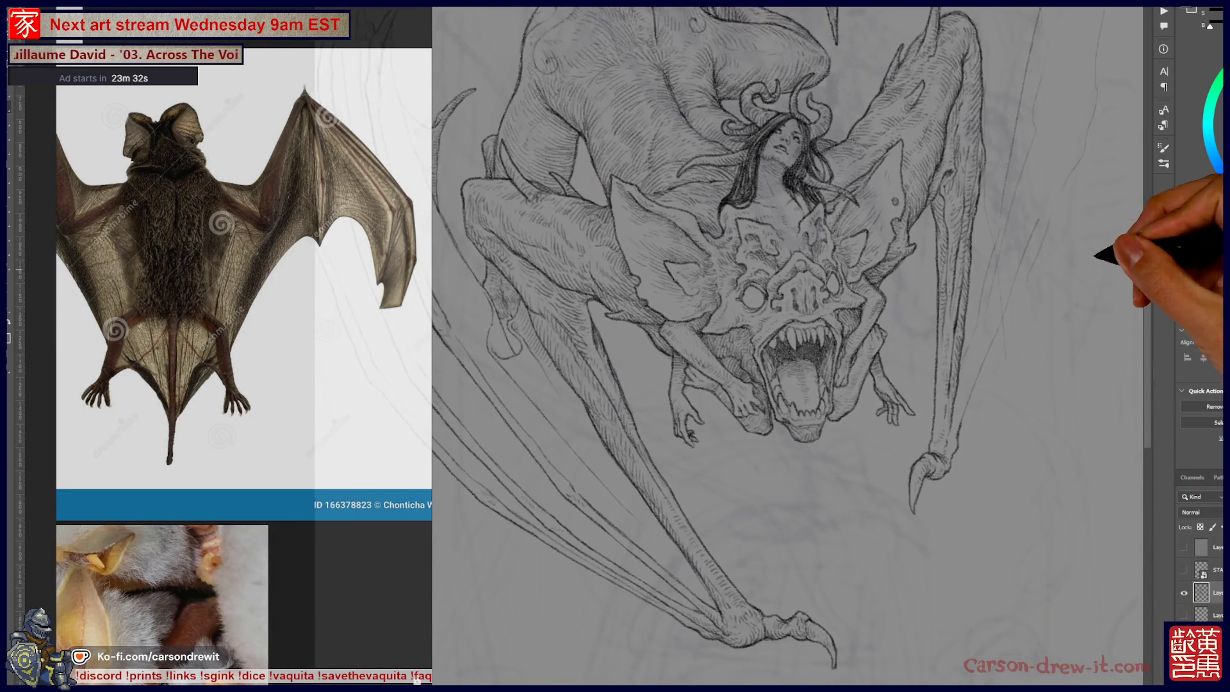
mouse_move(1095, 255)
left_mouse_down()
mouse_move(967, 269)
mouse_move(1089, 346)
mouse_move(1092, 370)
left_mouse_up()
scroll(1089, 384, "up", 1)
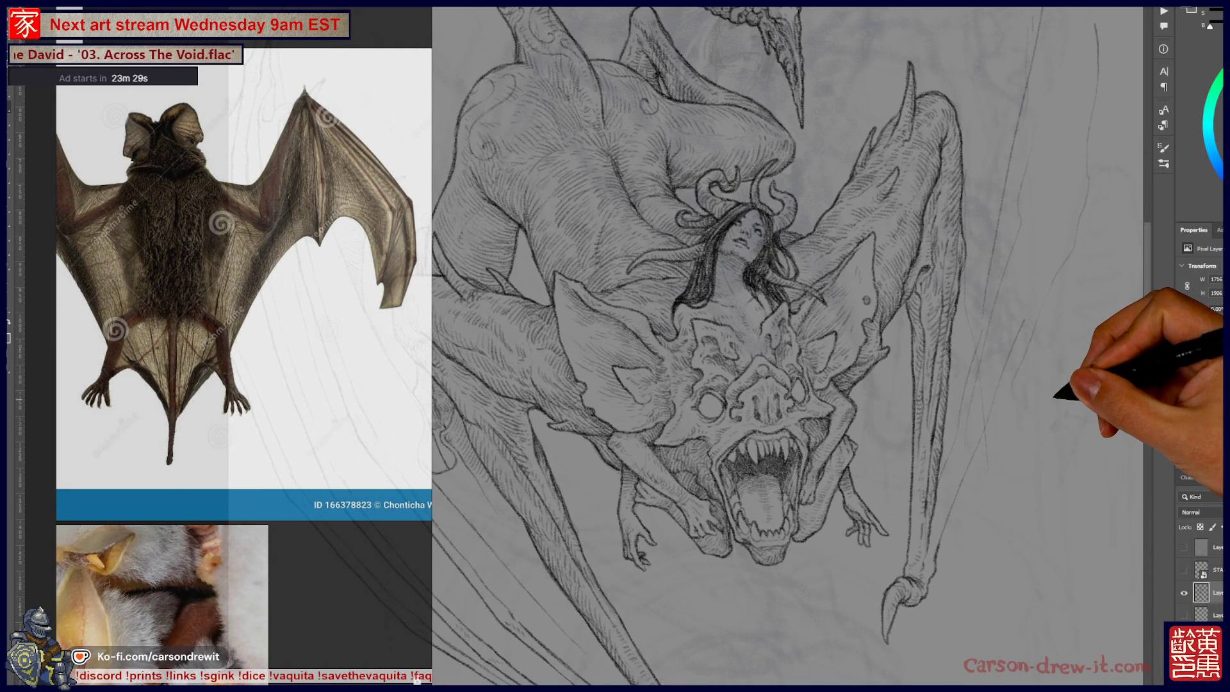
Ink two dark strokes on the right-side wing strands, then pan up to the bearded head.
left_click_drag(945, 506, 957, 458)
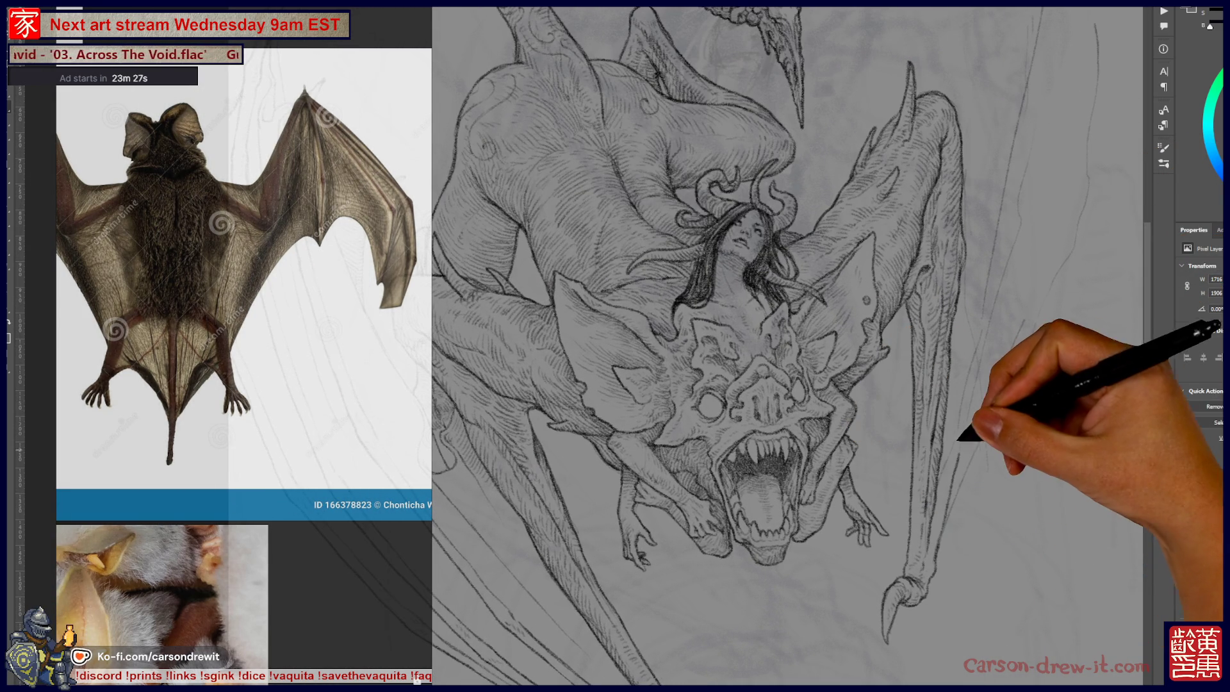
left_click_drag(997, 353, 1022, 245)
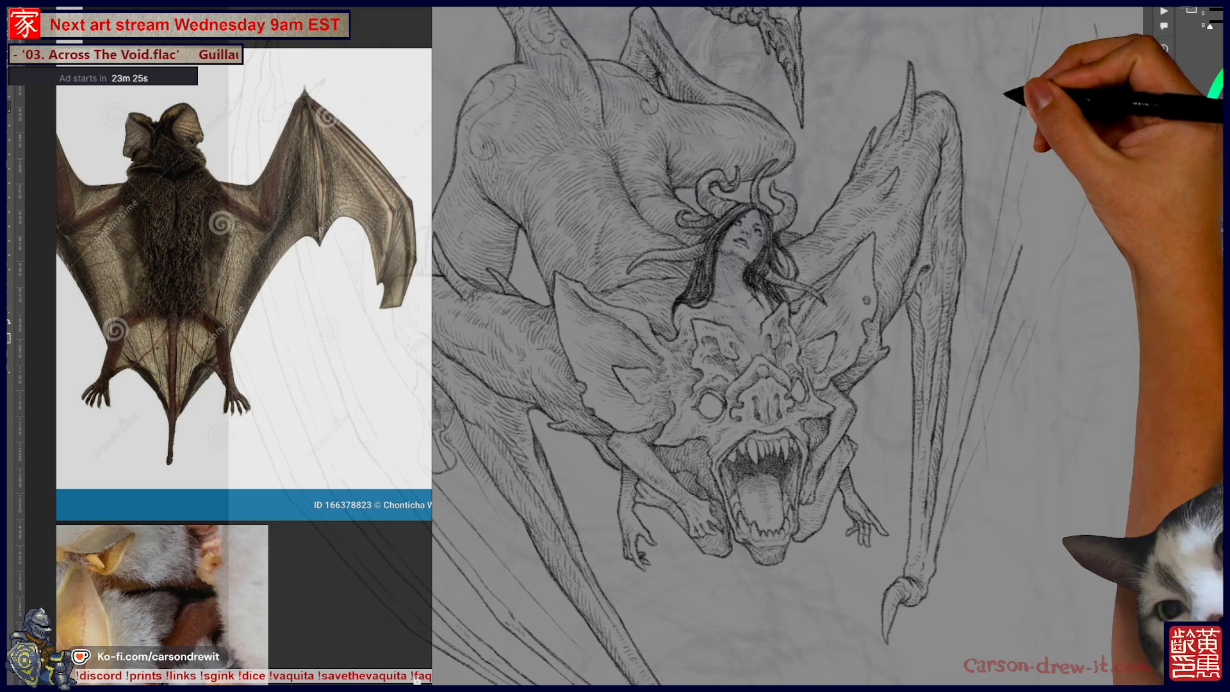
mouse_move(845, 413)
left_mouse_down()
mouse_move(902, 157)
mouse_move(763, 475)
mouse_move(823, 288)
mouse_move(892, 170)
mouse_move(790, 417)
mouse_move(837, 349)
left_mouse_up()
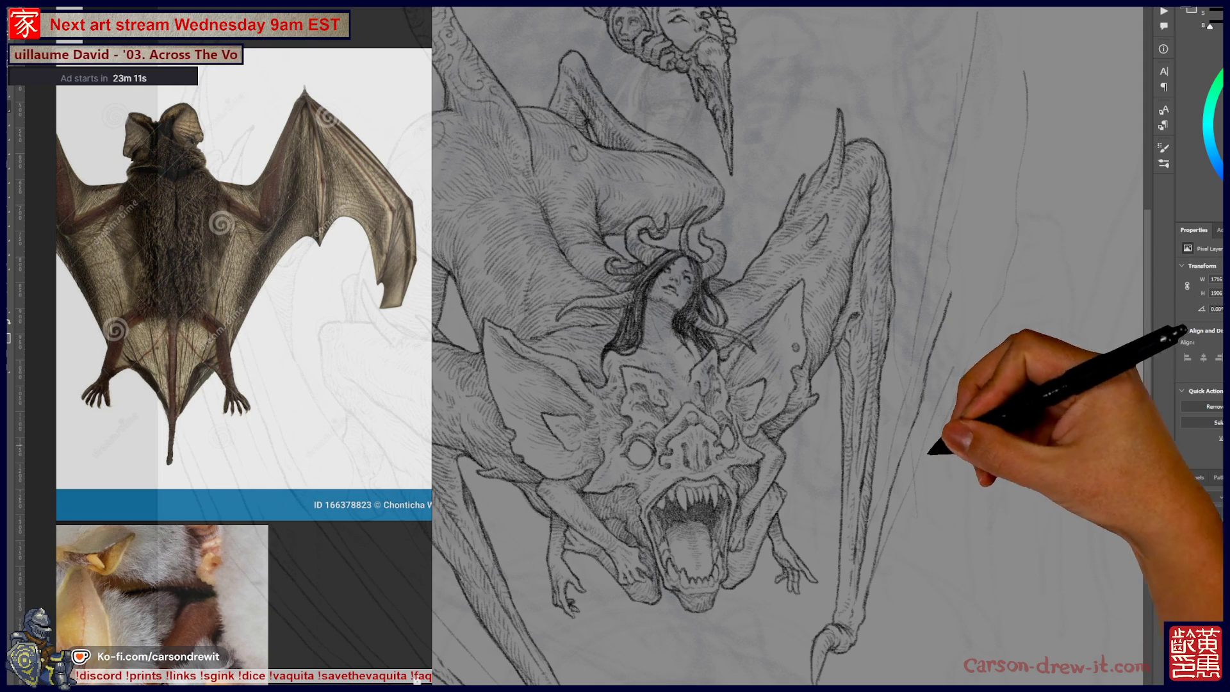
mouse_move(788, 346)
left_mouse_down()
mouse_move(884, 162)
mouse_move(937, 137)
left_mouse_up()
left_click_drag(814, 269, 743, 397)
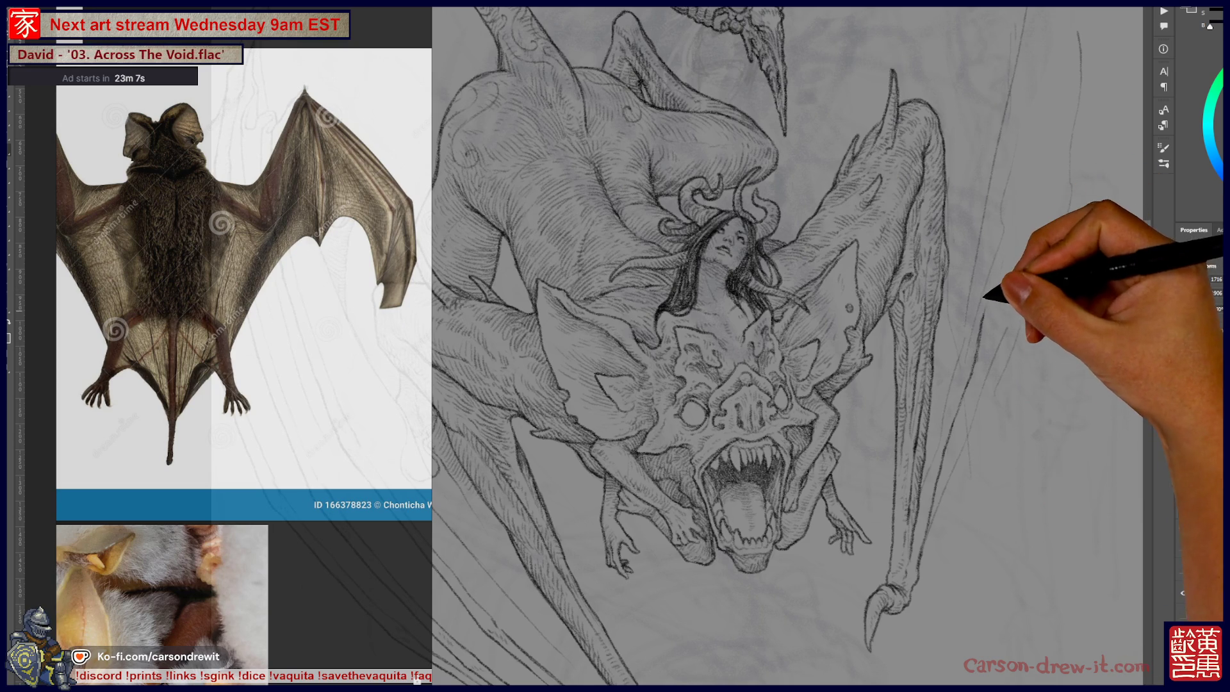
left_click_drag(795, 243, 724, 461)
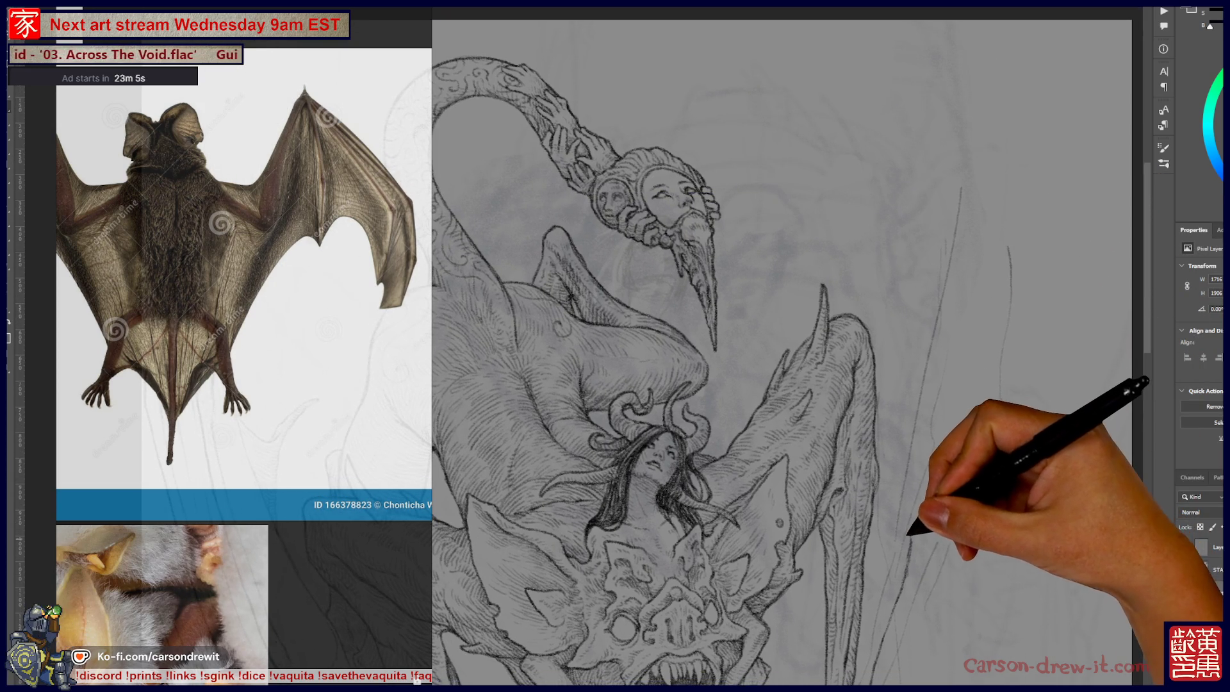
Sketch two curved strands right of the upper body and darken the long diagonal strand.
left_click_drag(1008, 246, 1000, 384)
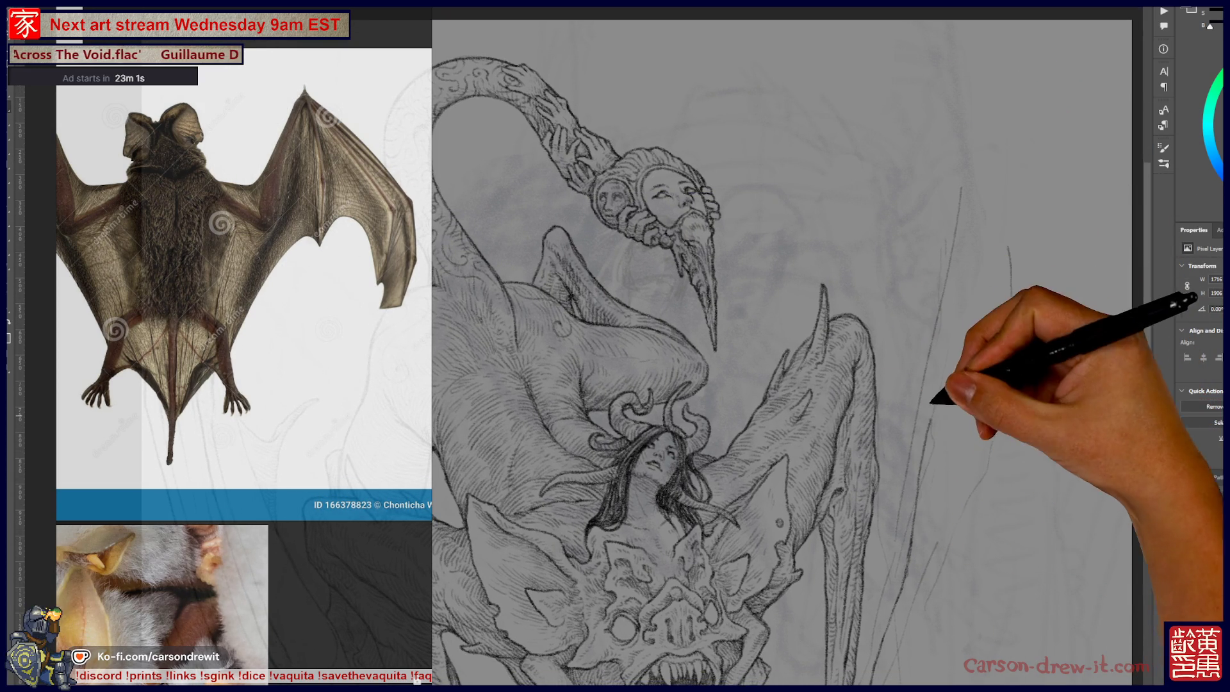
left_click_drag(950, 317, 922, 513)
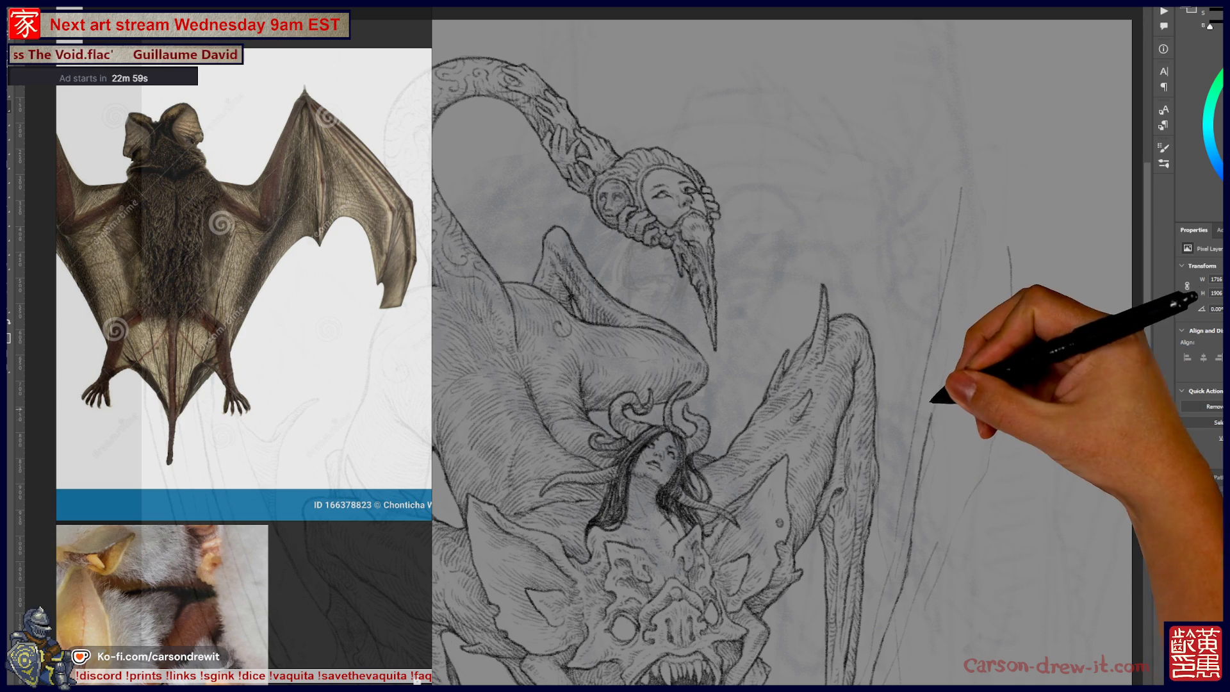
left_click_drag(953, 320, 933, 411)
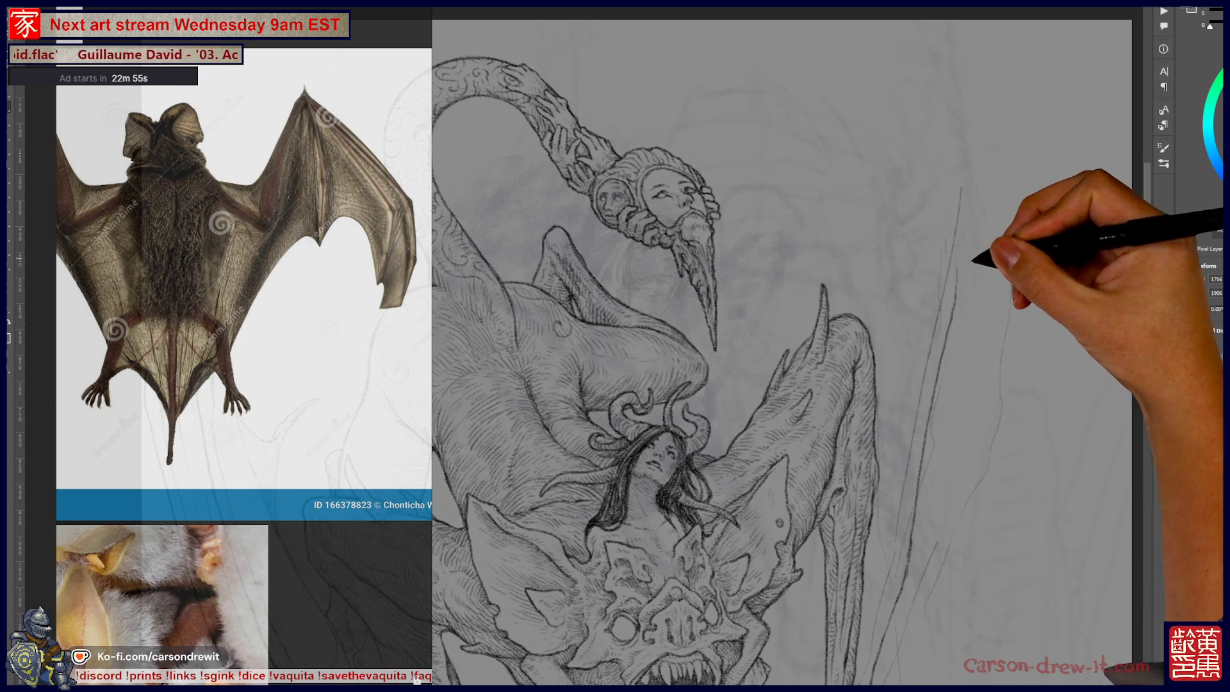
left_click_drag(1008, 247, 1003, 333)
scroll(782, 346, "down", 4)
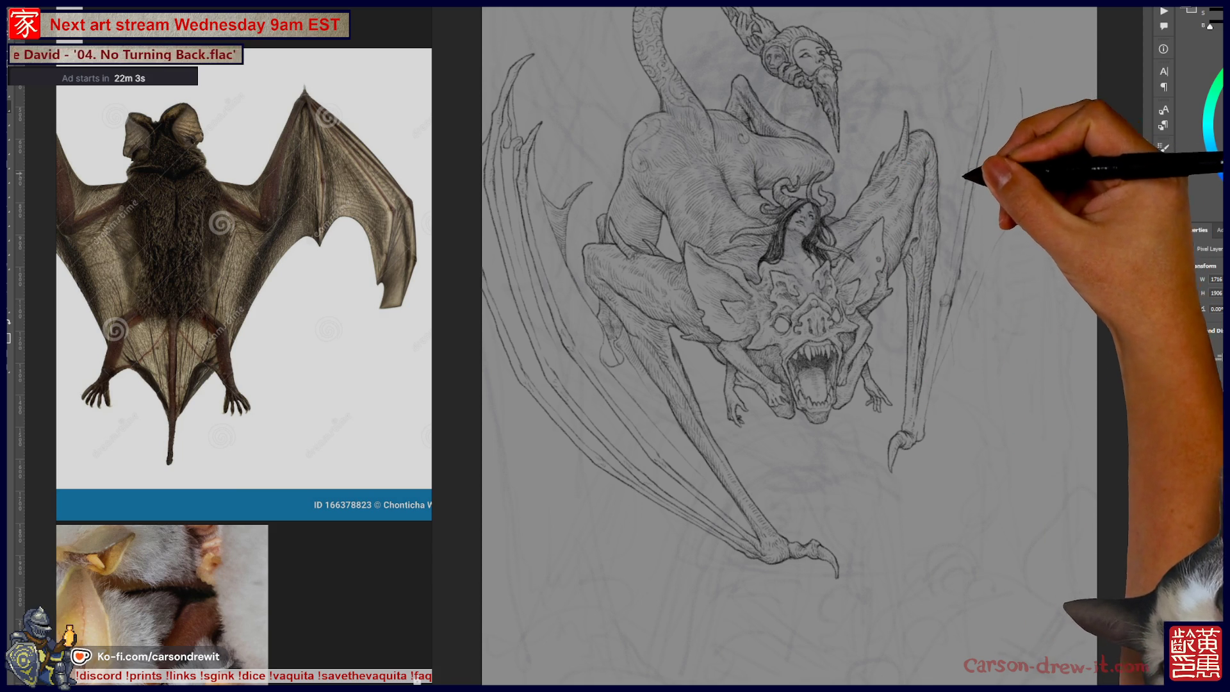
Sketch a tall wing strand with a hooked, pointed tip right of the bearded head.
scroll(791, 346, "up", 3)
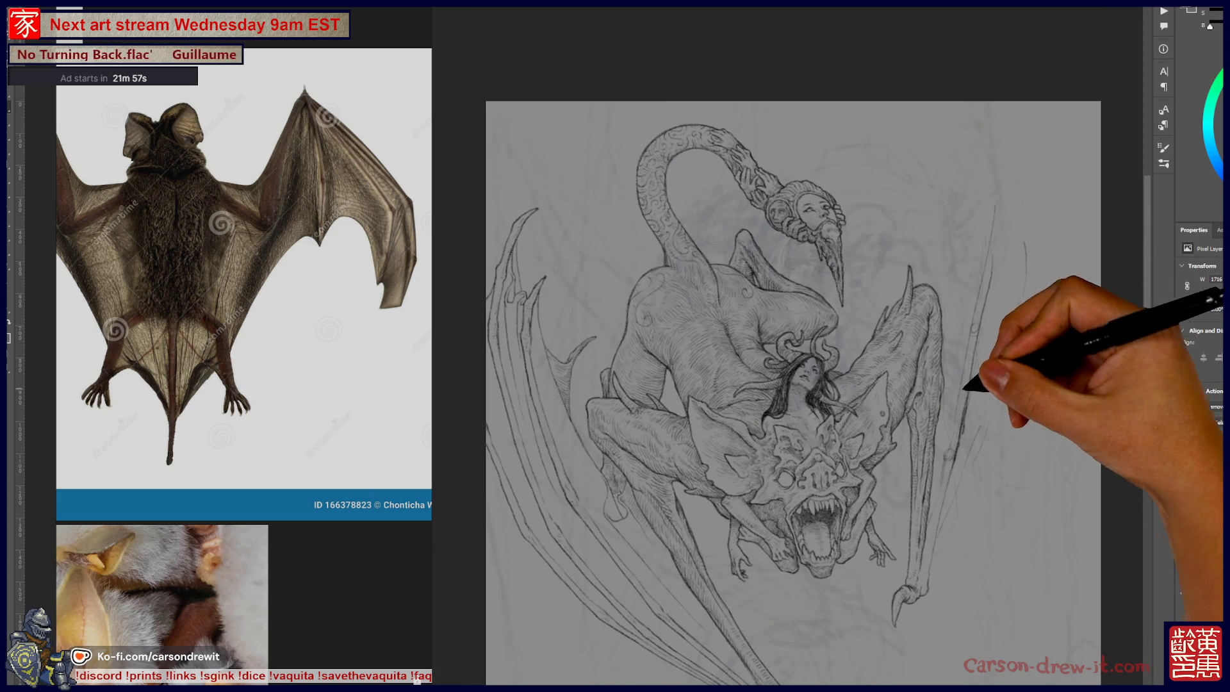
scroll(792, 384, "down", 1)
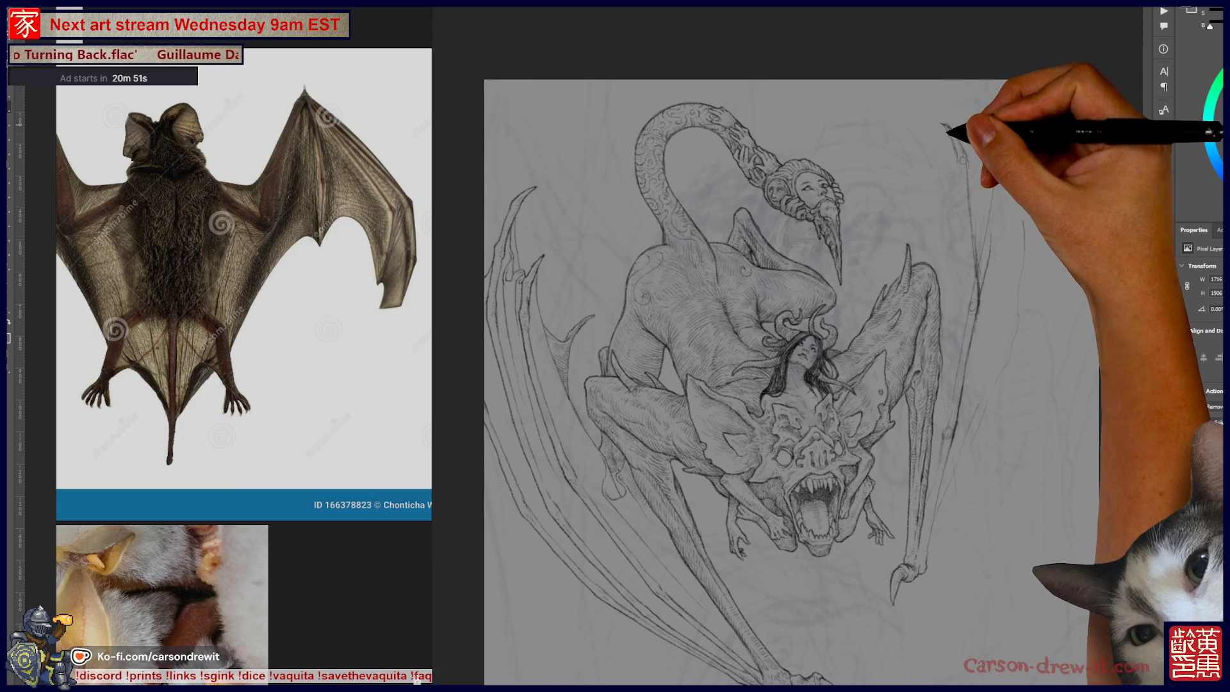
key("ctrl+plus")
key("ctrl+plus")
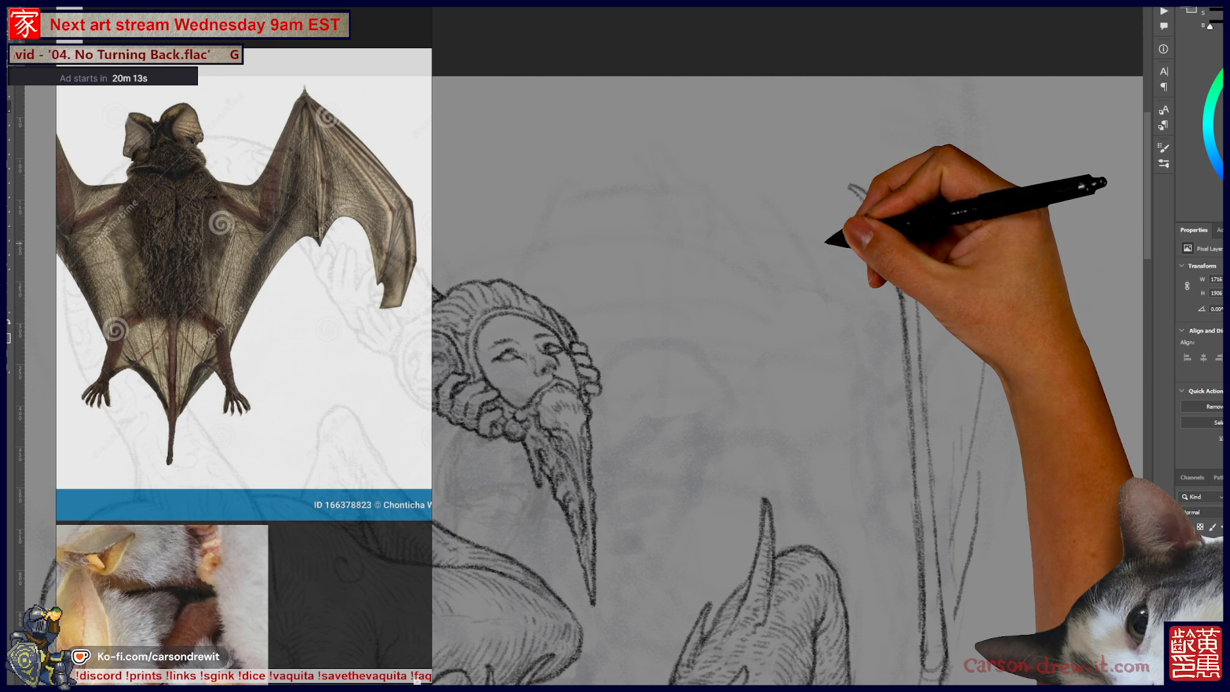
key("ctrl+0")
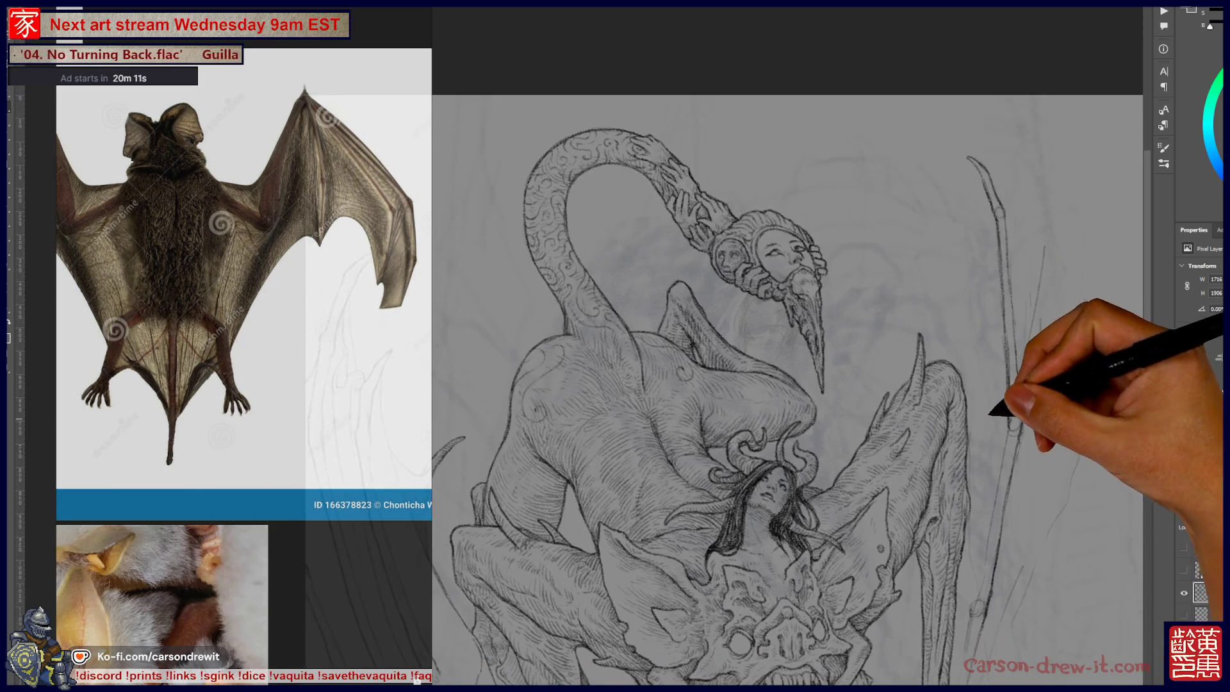
key("ctrl+minus")
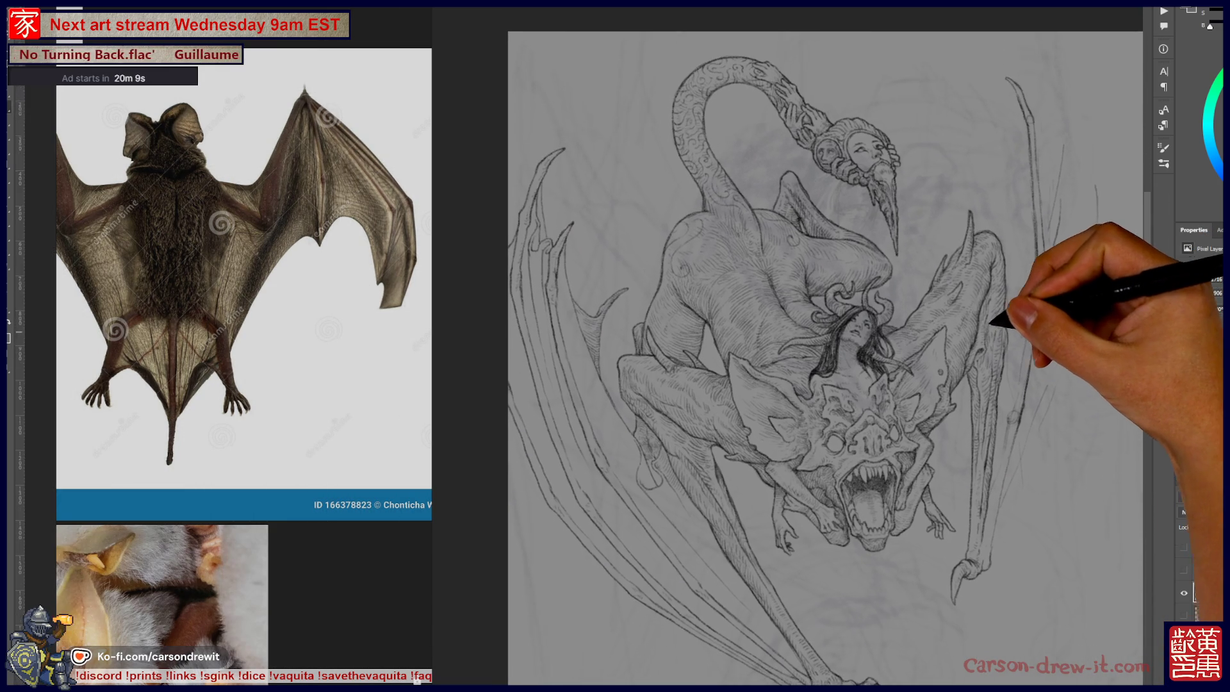
key("ctrl+plus")
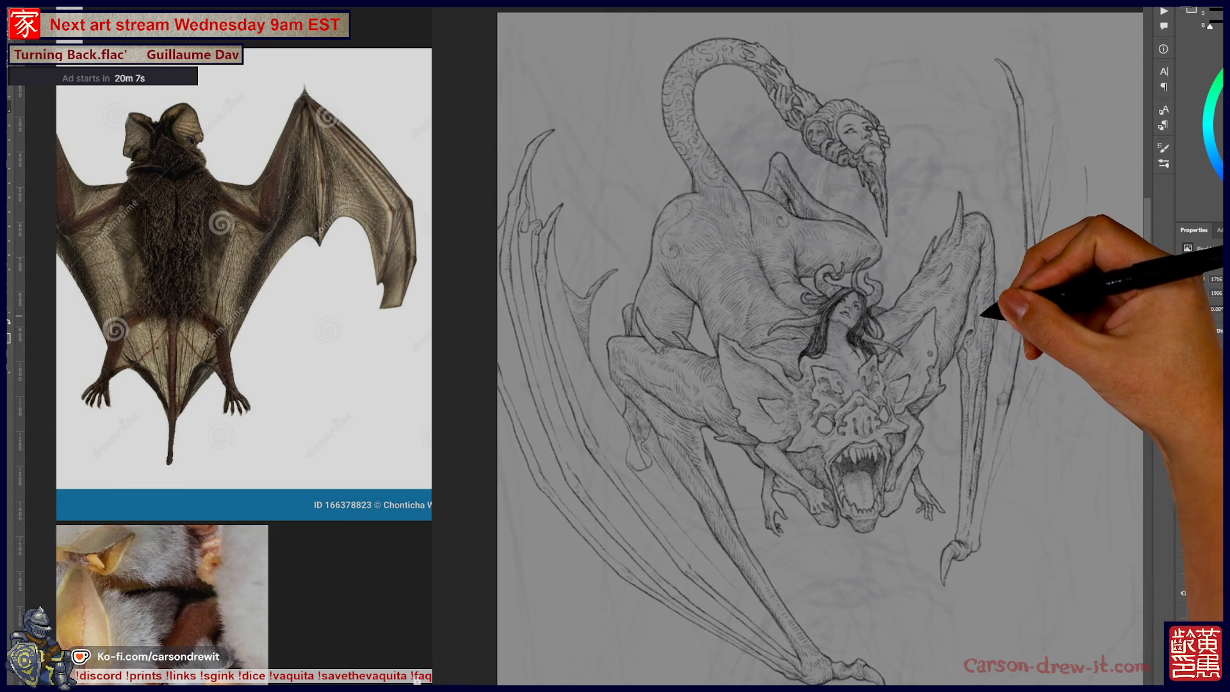
key("ctrl+plus")
key("ctrl+plus")
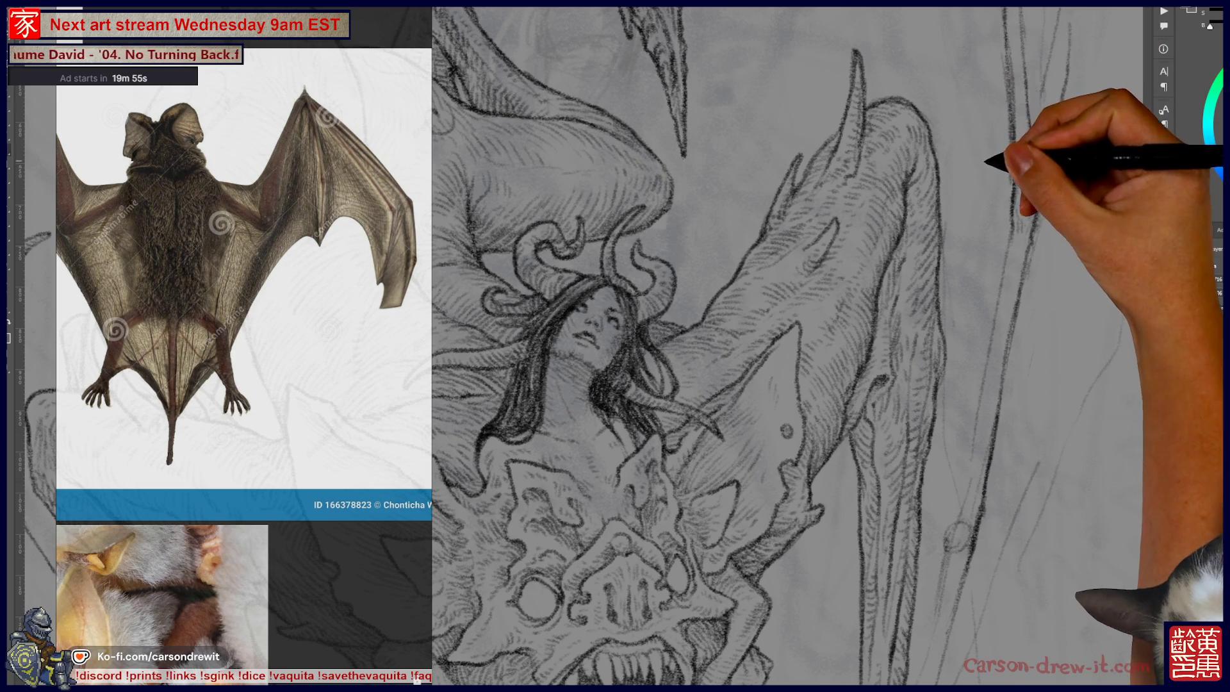
Ink more long right-wing strands alongside the creature, matching the left wing's sweep, then view the whole page.
left_click_drag(1043, 152, 941, 301)
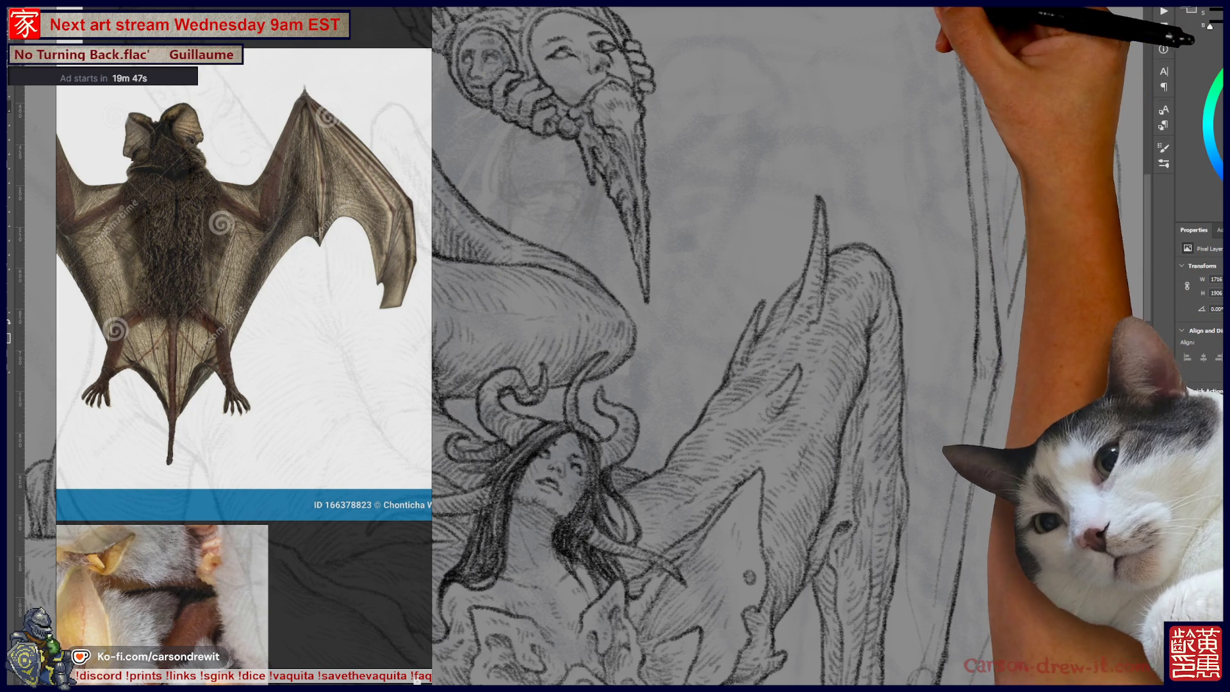
scroll(779, 345, "down", 5)
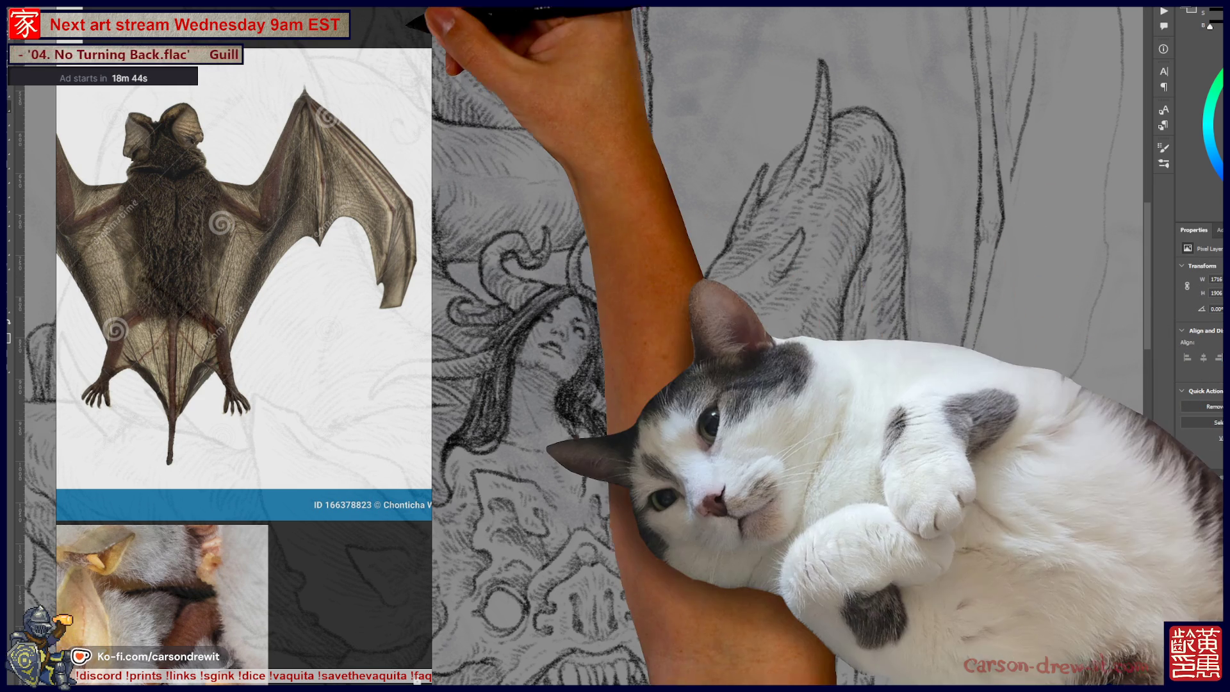
key("ctrl+0")
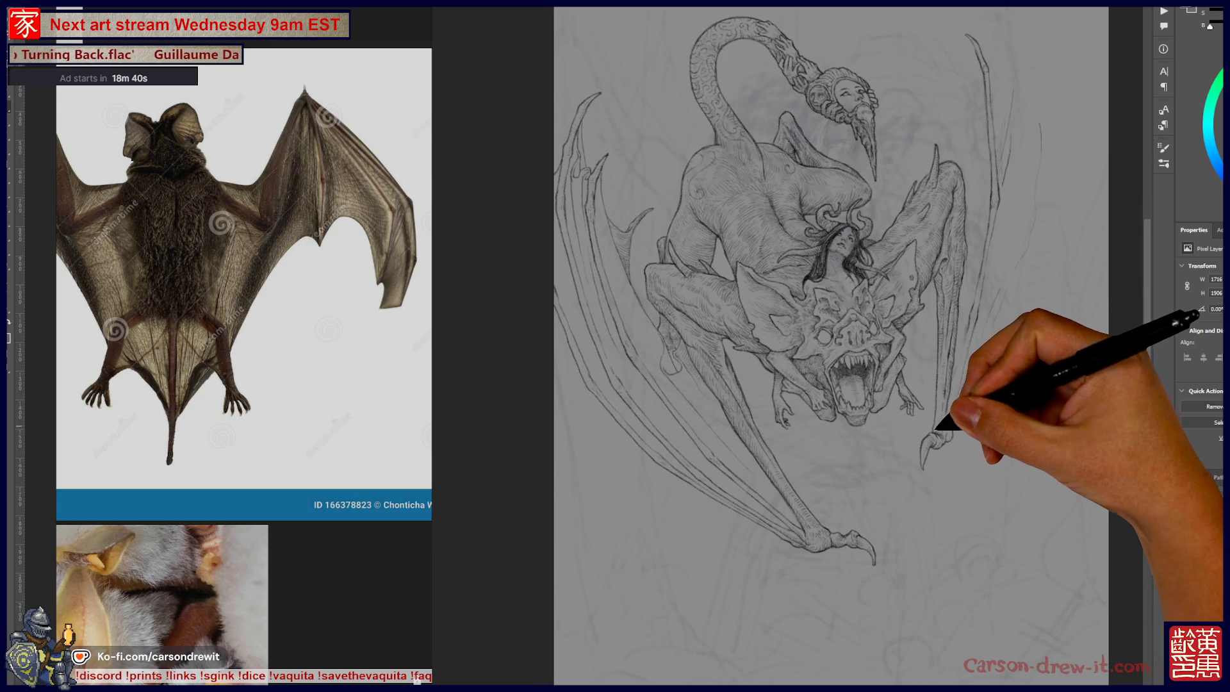
Hatch dense ink shading inside the demon's fanged mouth and around its face.
scroll(964, 390, "up", 5)
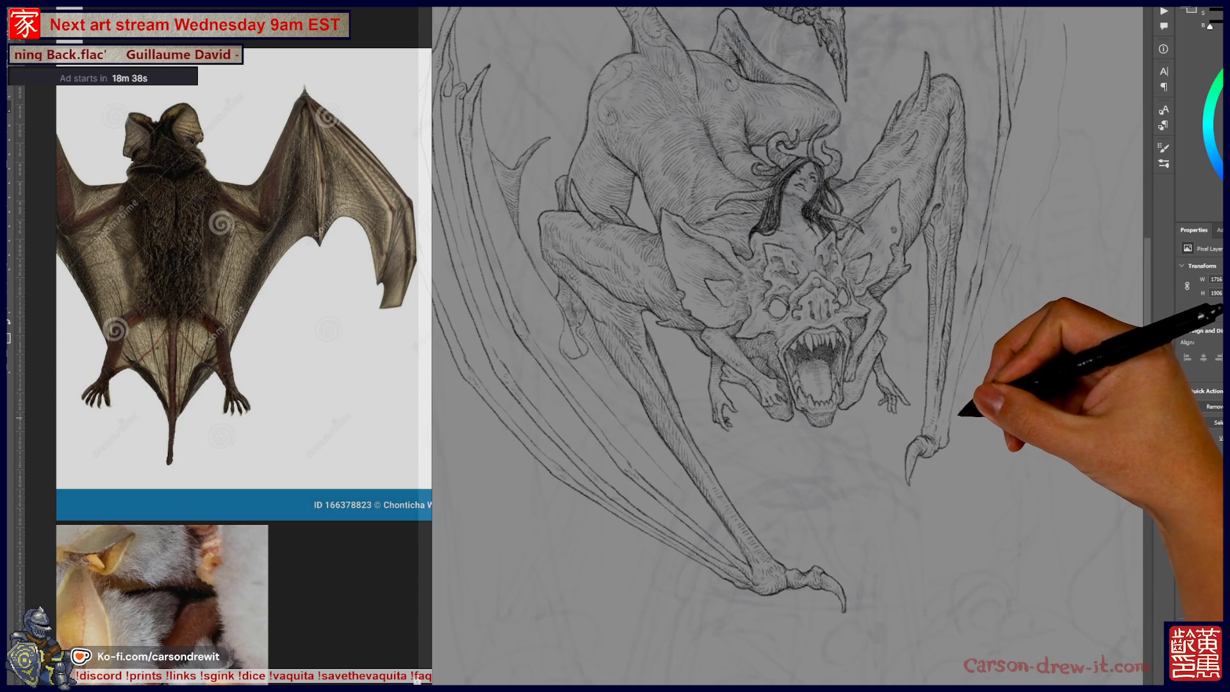
scroll(930, 407, "up", 2)
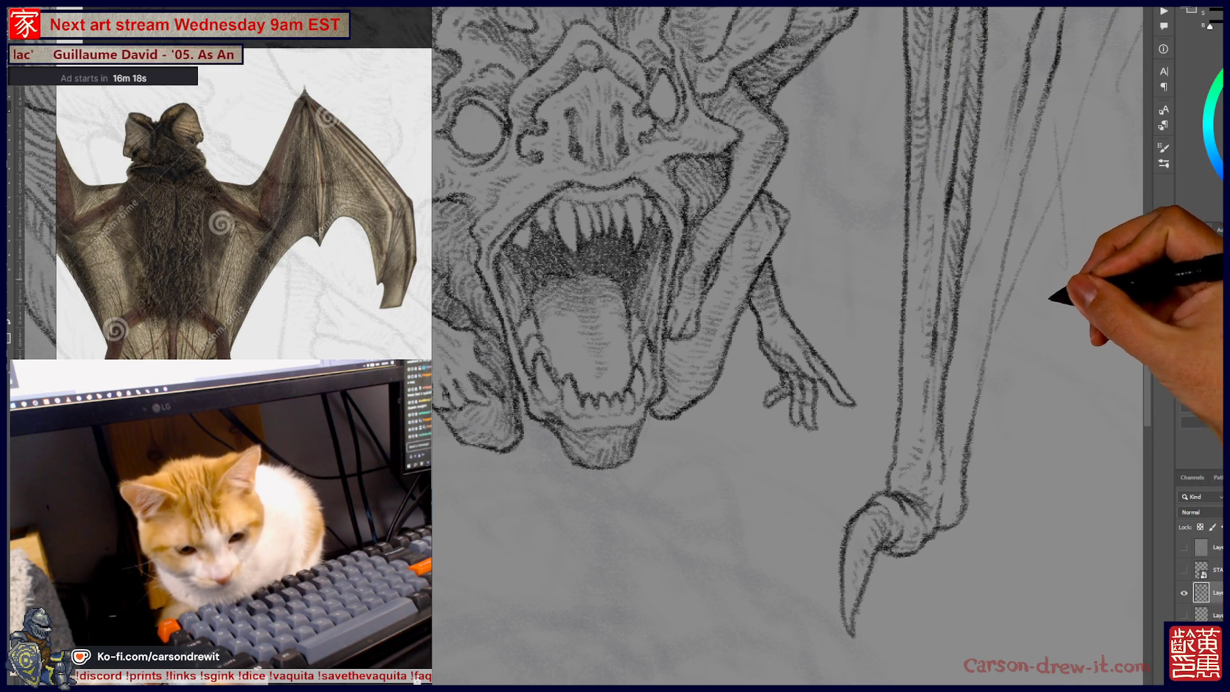
Draw the vertical wing strand lines hanging to the right of the demon's face.
scroll(704, 320, "up", 3)
scroll(788, 346, "up", 1)
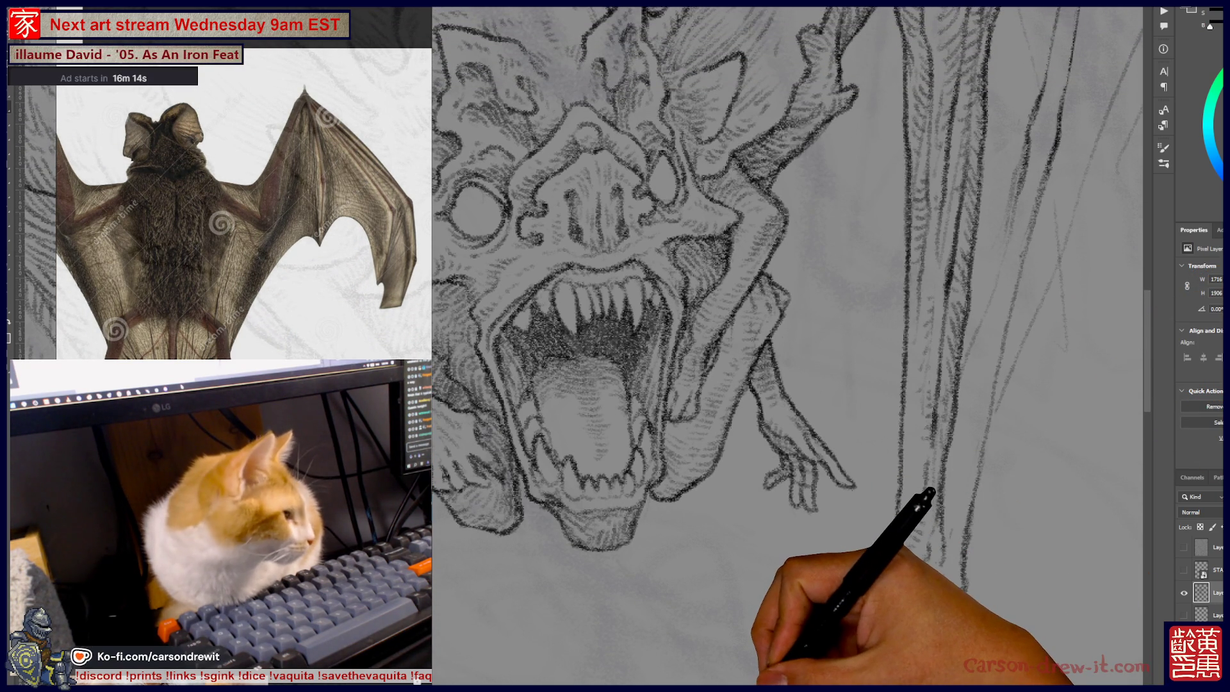
scroll(788, 346, "right", 3)
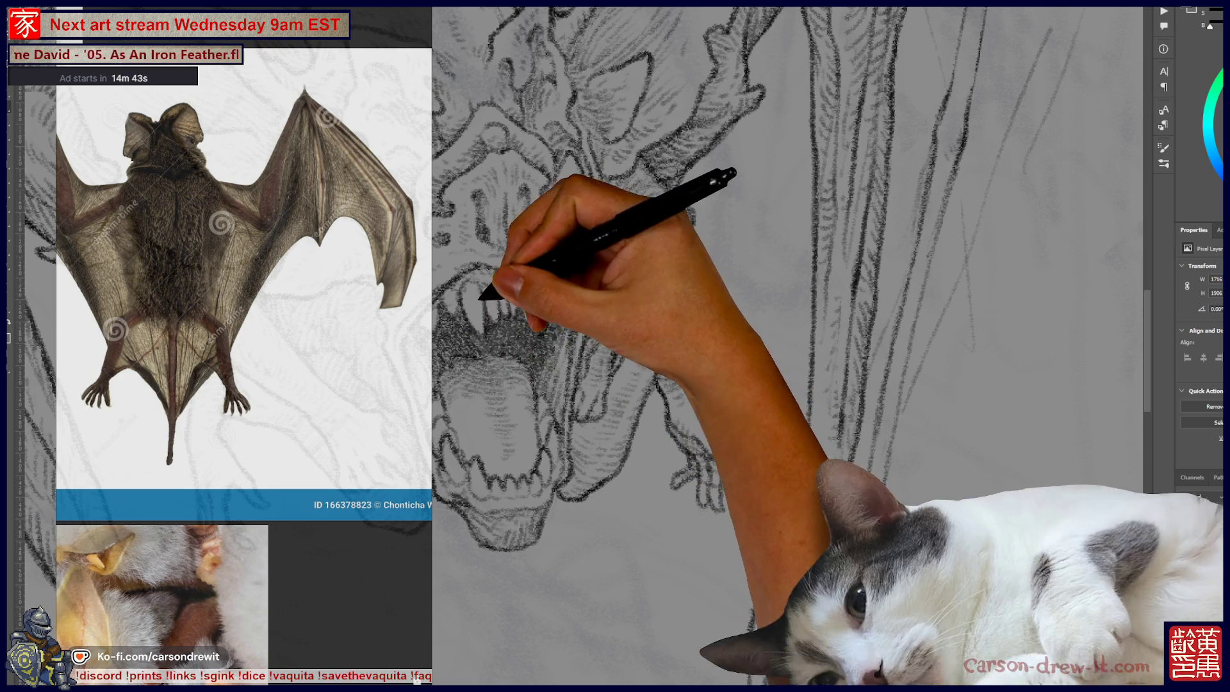
Ink the bony wing arm's contours and spiked joint right of the head with fur-like hatching.
scroll(788, 346, "up", 2)
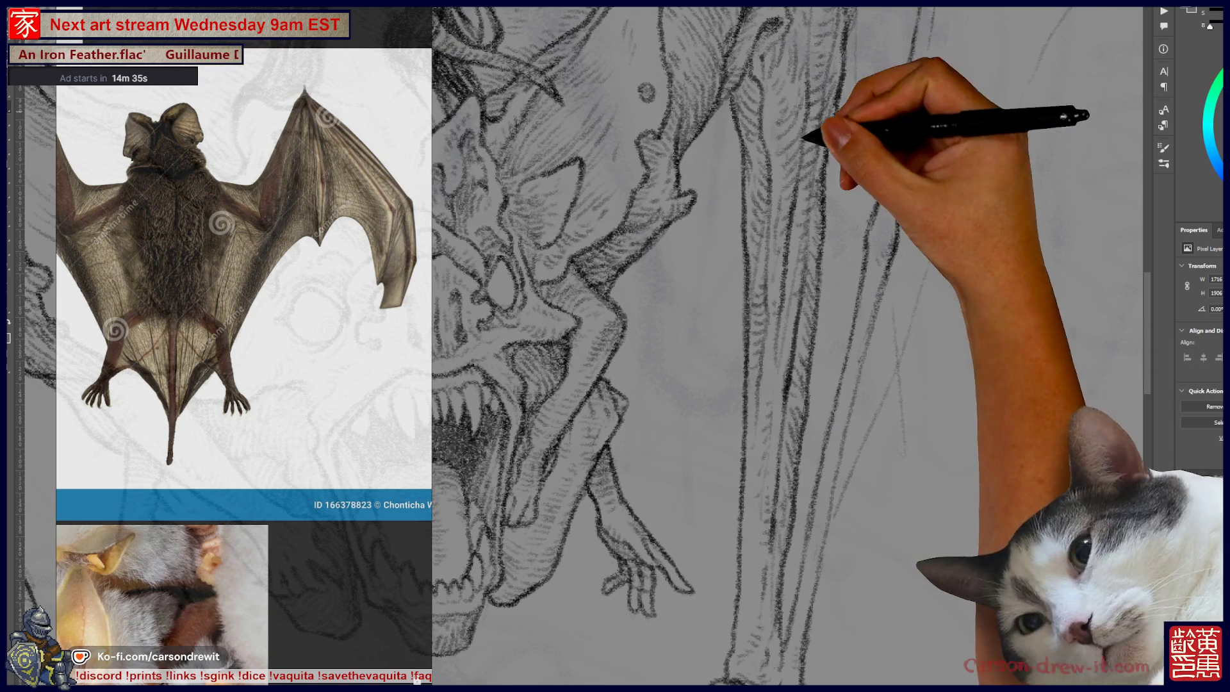
left_click_drag(791, 104, 718, 340)
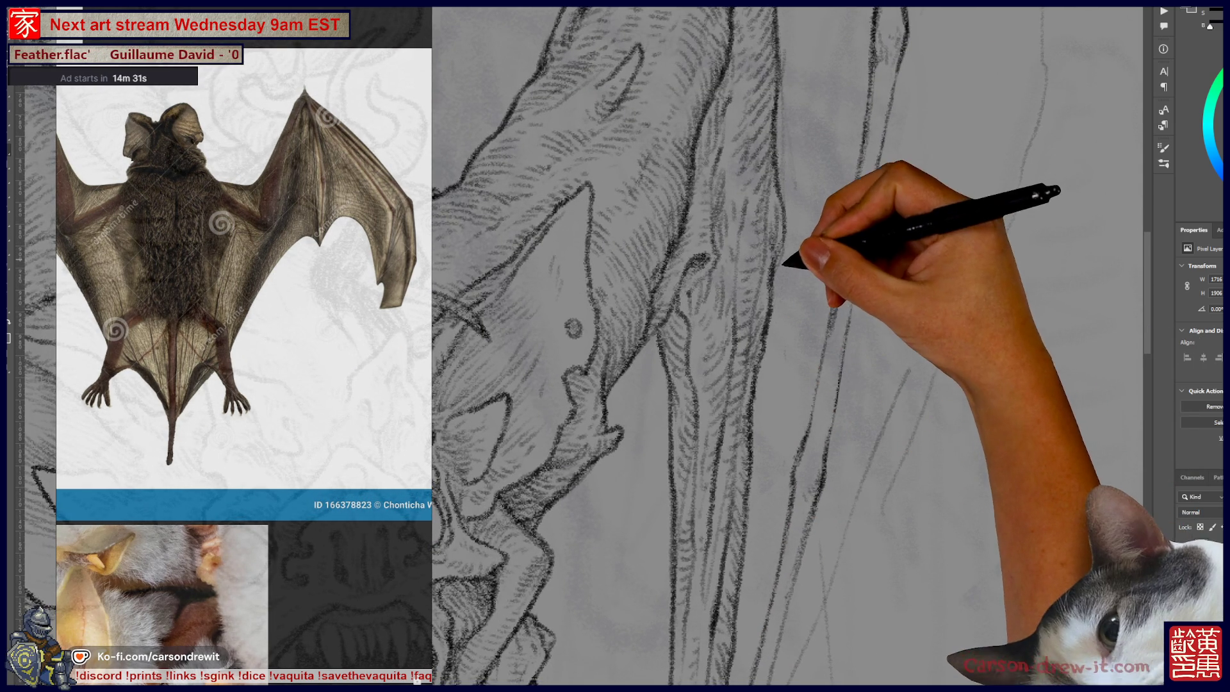
left_click_drag(807, 80, 804, 303)
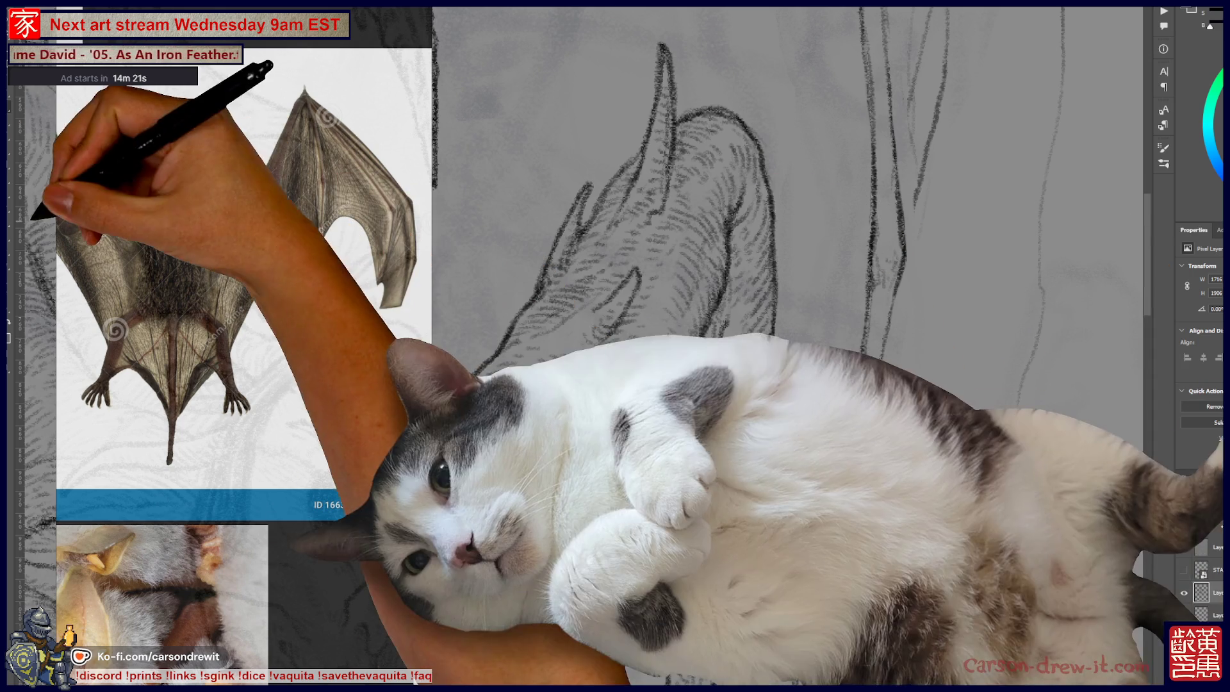
key("ctrl+0")
key("ctrl+plus")
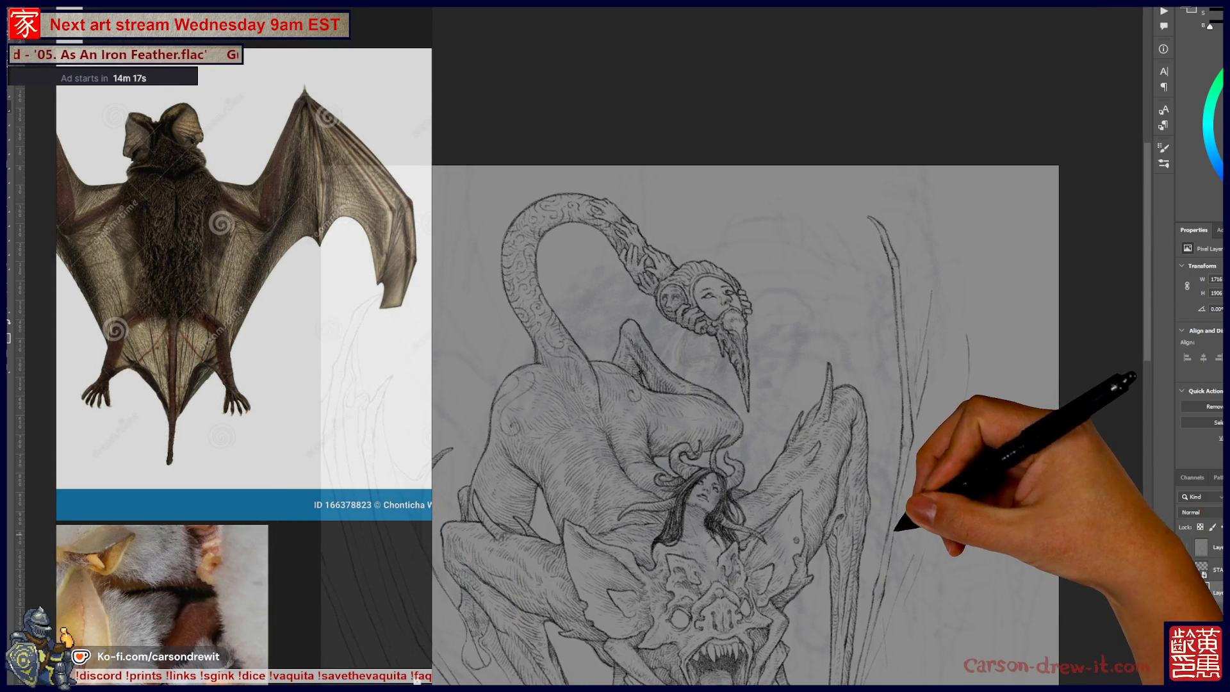
Draw tall vertical strand lines above the right wing joint, beside the bony wing arm.
scroll(913, 275, "up", 2)
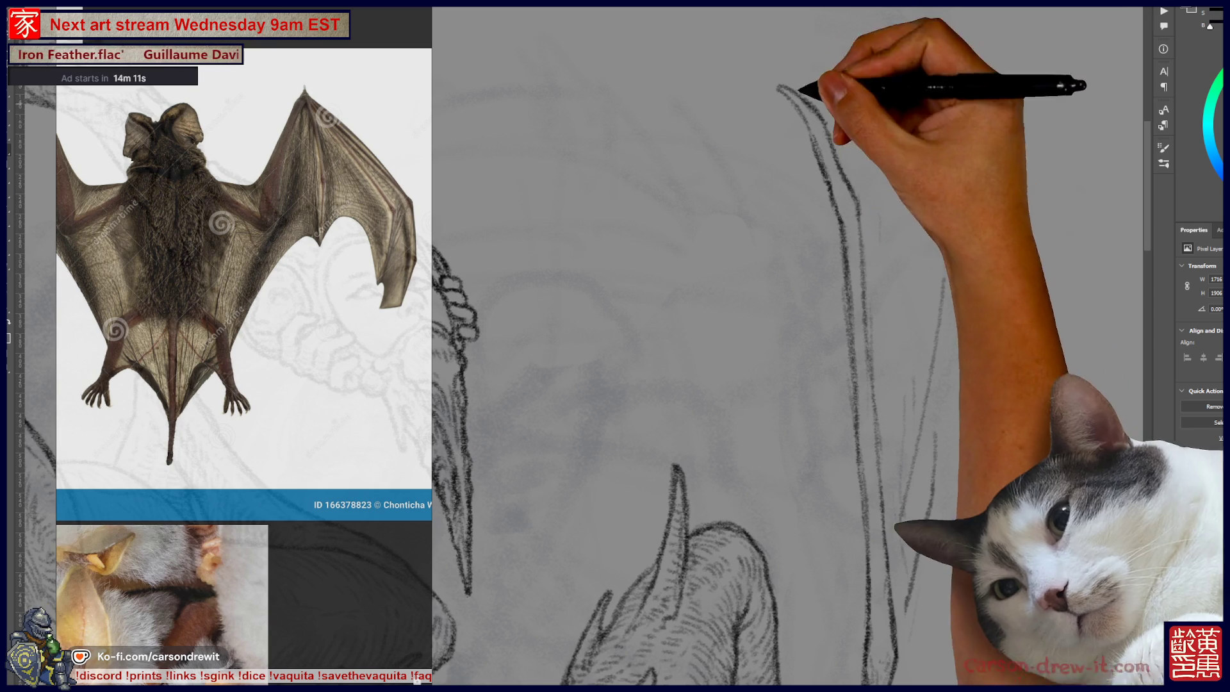
scroll(788, 345, "down", 3)
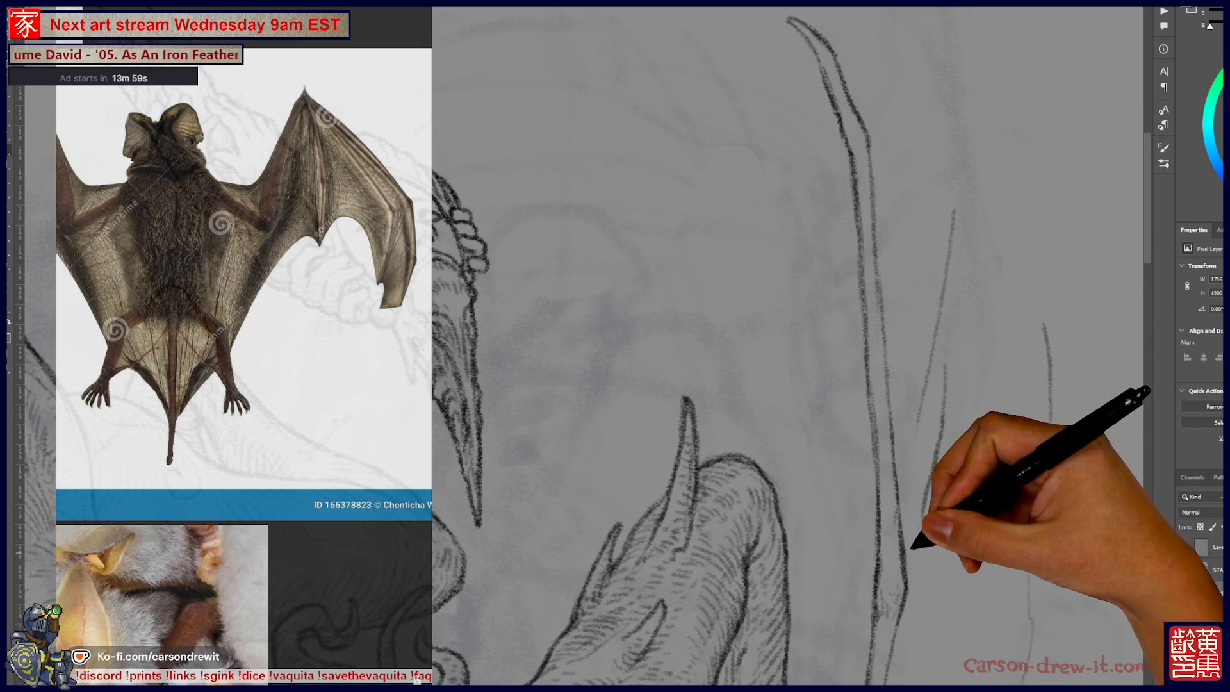
scroll(788, 346, "down", 5)
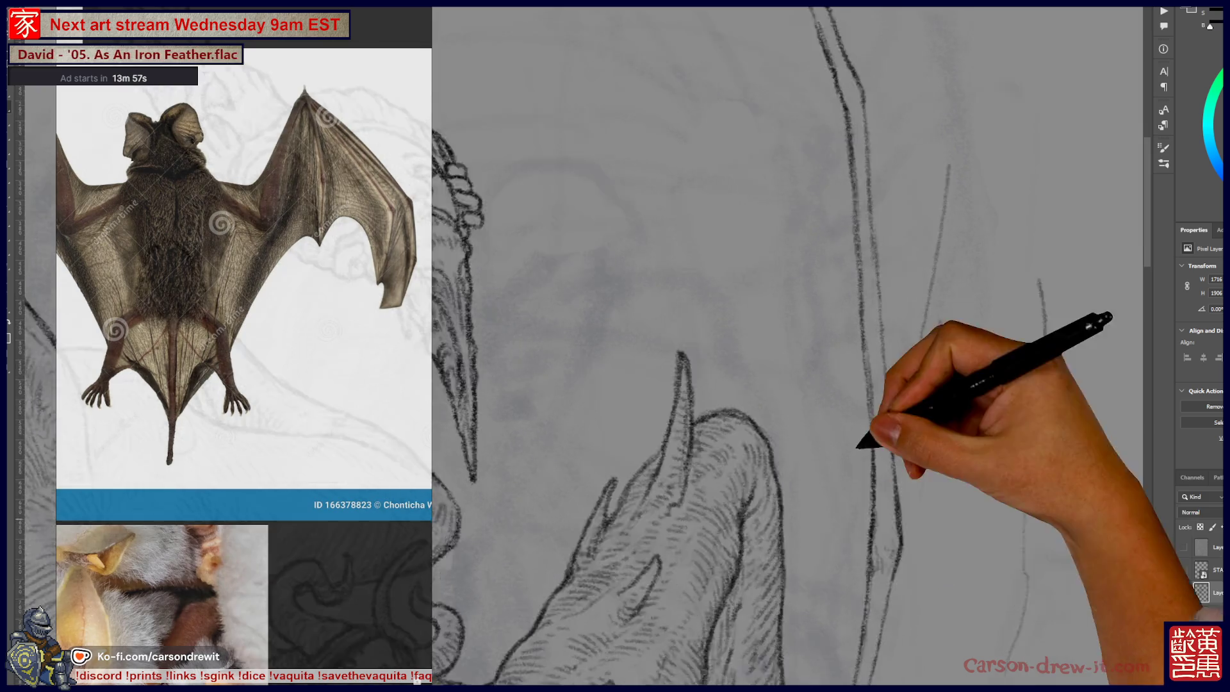
scroll(788, 346, "up", 2)
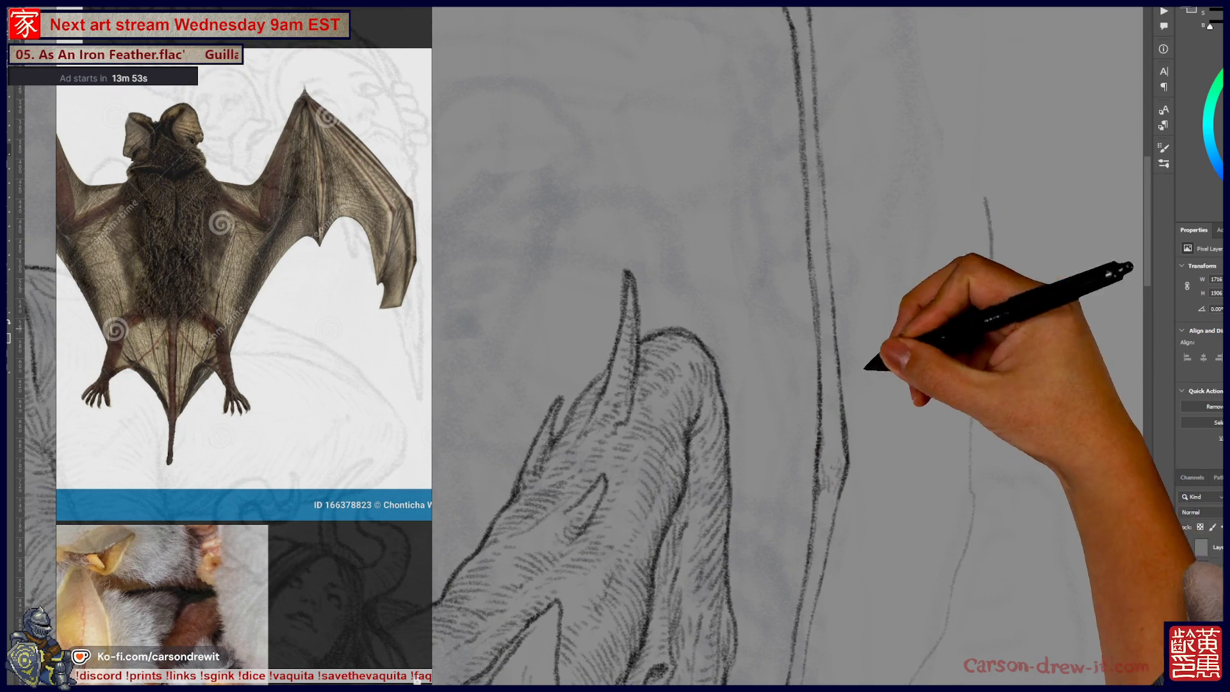
scroll(788, 346, "up", 3)
scroll(788, 346, "down", 3)
scroll(788, 345, "up", 3)
scroll(640, 346, "down", 3)
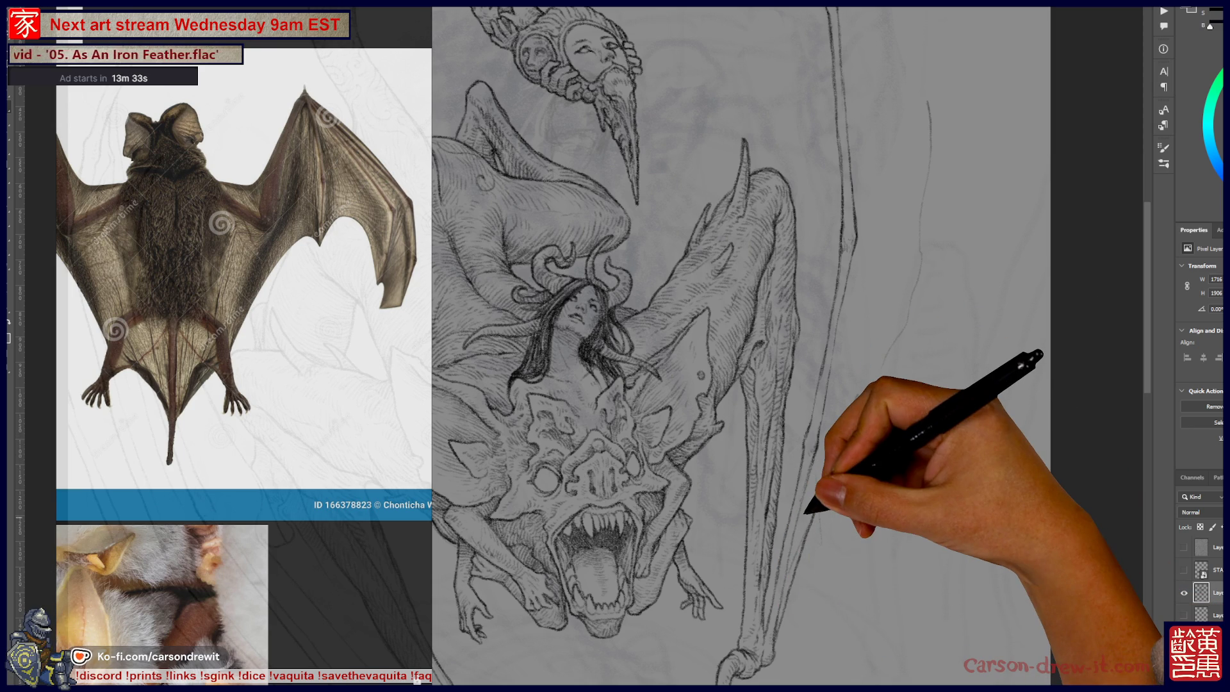
mouse_move(806, 512)
left_mouse_down()
mouse_move(736, 549)
mouse_move(983, 472)
mouse_move(967, 330)
mouse_move(873, 434)
mouse_move(827, 512)
left_mouse_up()
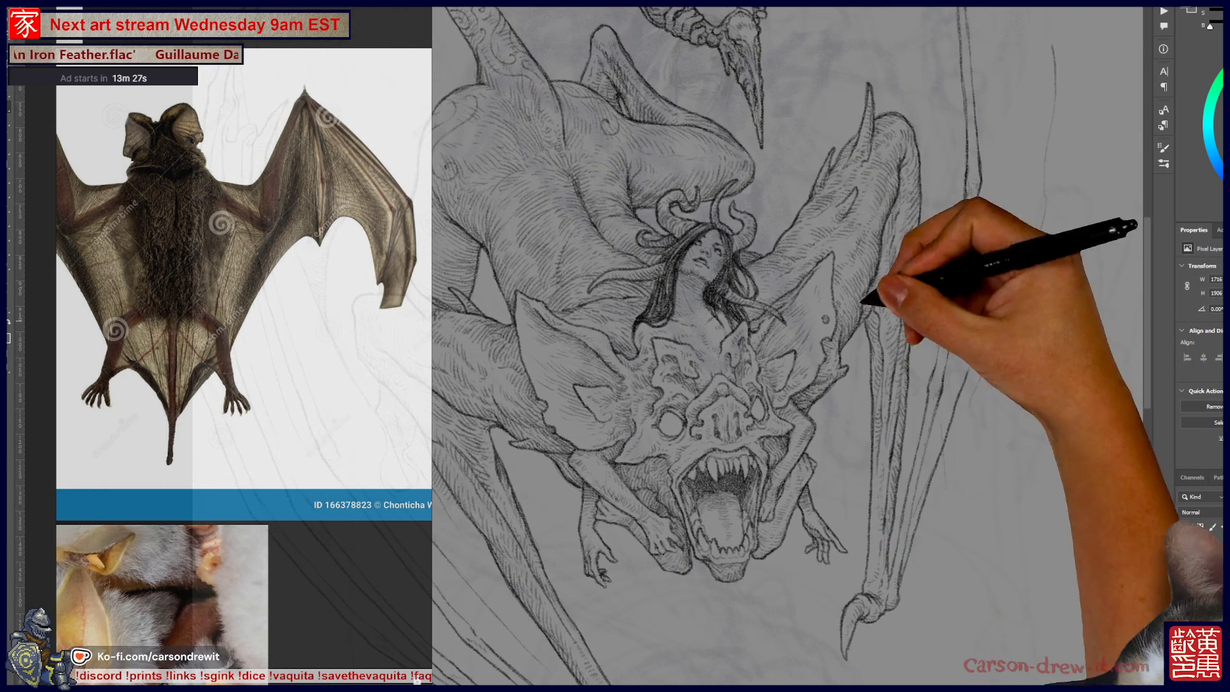
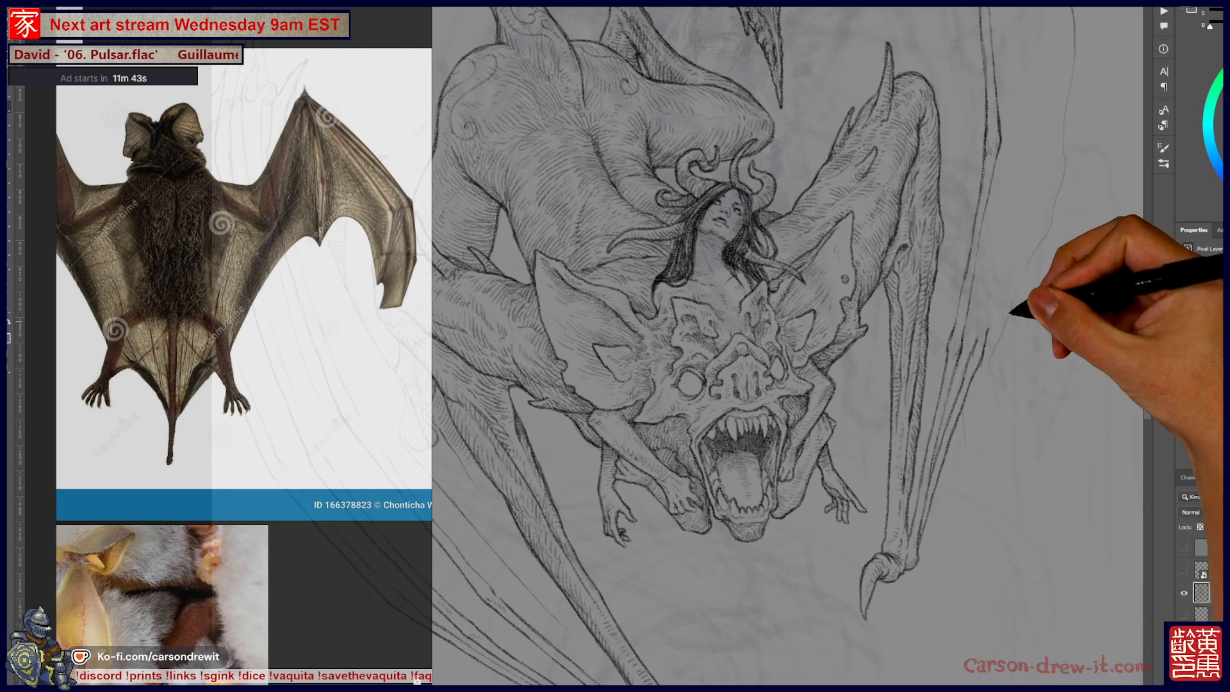
Sketch and reinforce a long pencil line running up the demon's right wing.
left_click_drag(997, 280, 1035, 182)
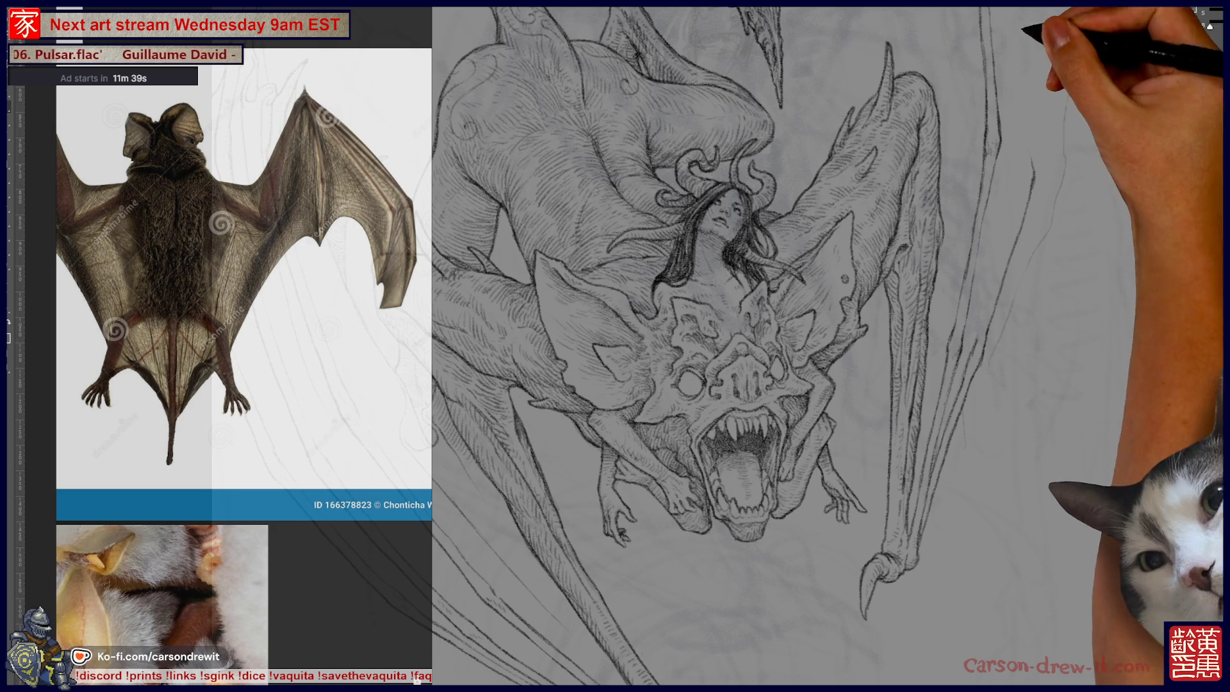
left_click_drag(1064, 183, 961, 422)
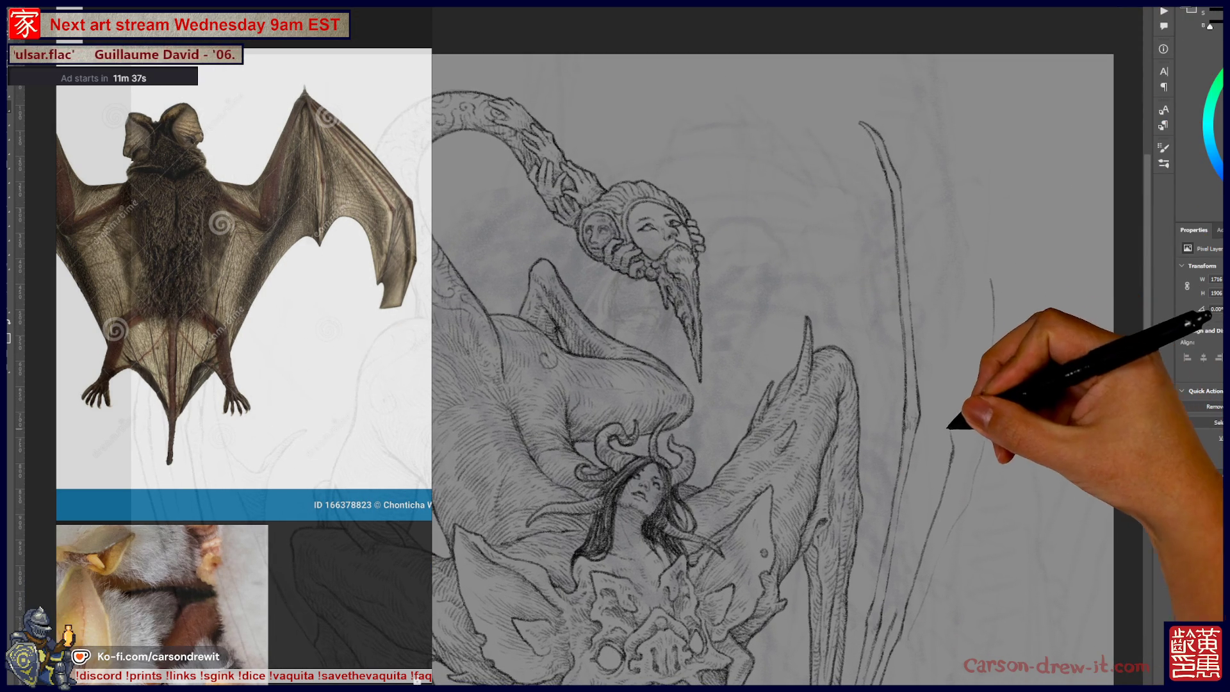
left_click_drag(948, 412, 930, 253)
mouse_move(961, 431)
left_mouse_down()
mouse_move(941, 385)
mouse_move(933, 201)
left_mouse_up()
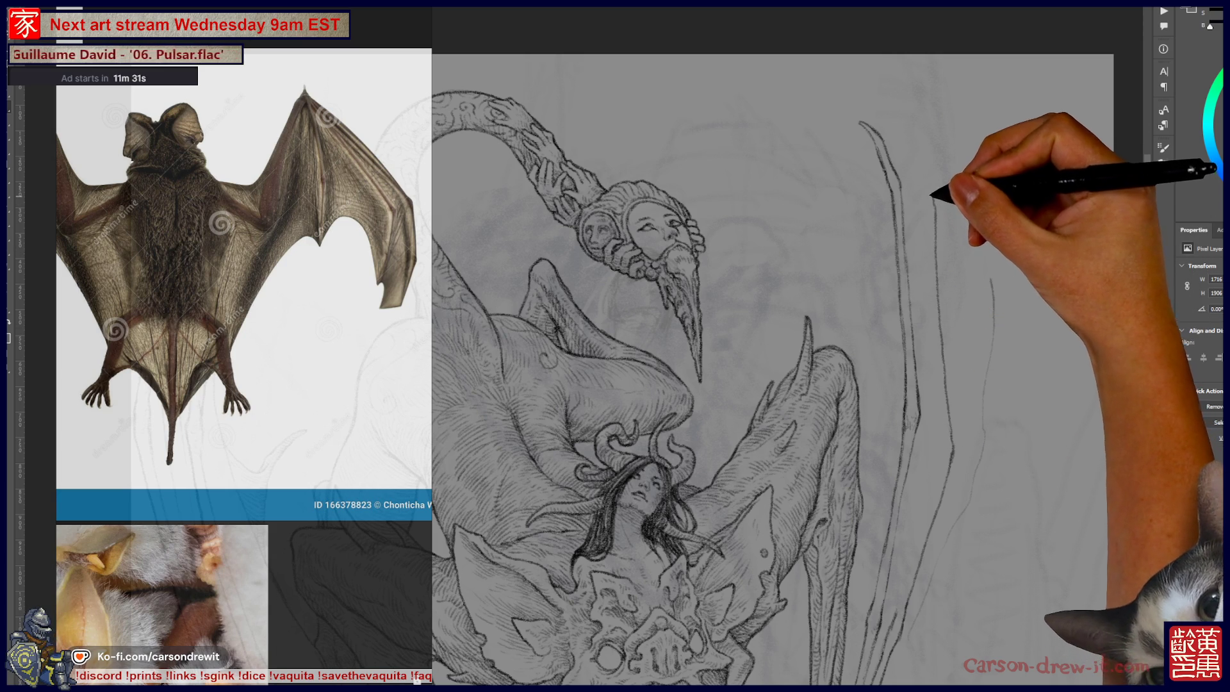
Zoom out to check the whole drawing, then zoom and pan across the neck and bearded faces.
key("ctrl+minus")
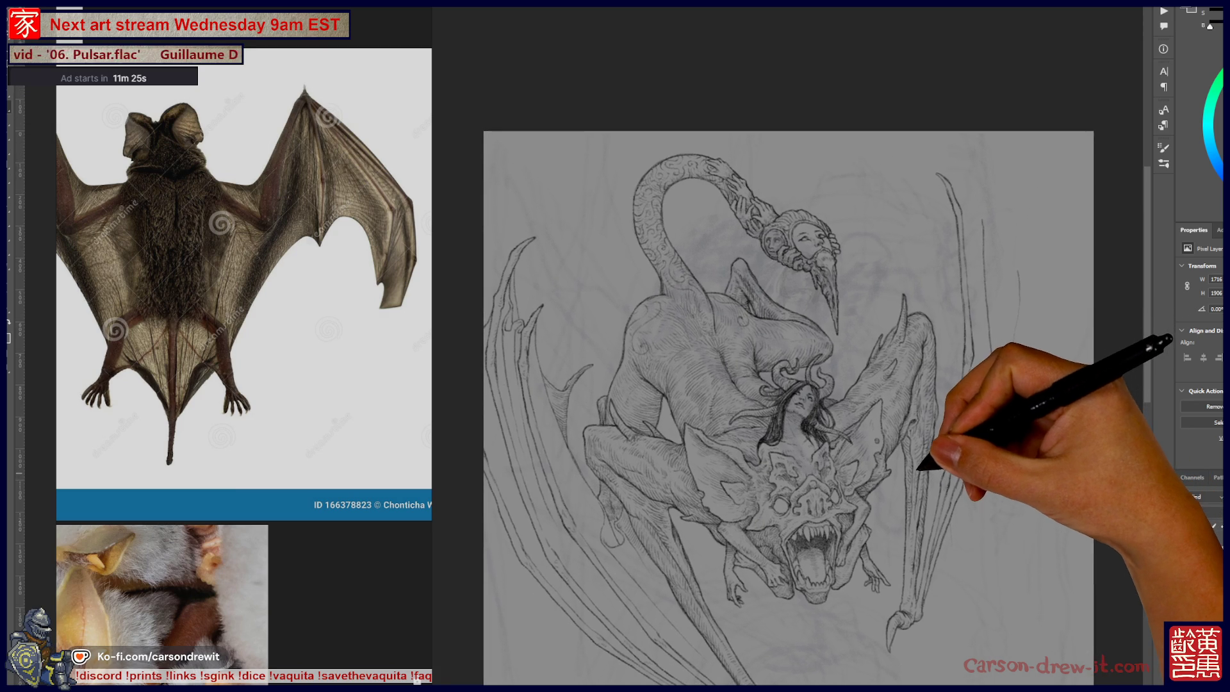
key("ctrl+plus")
key("ctrl+plus")
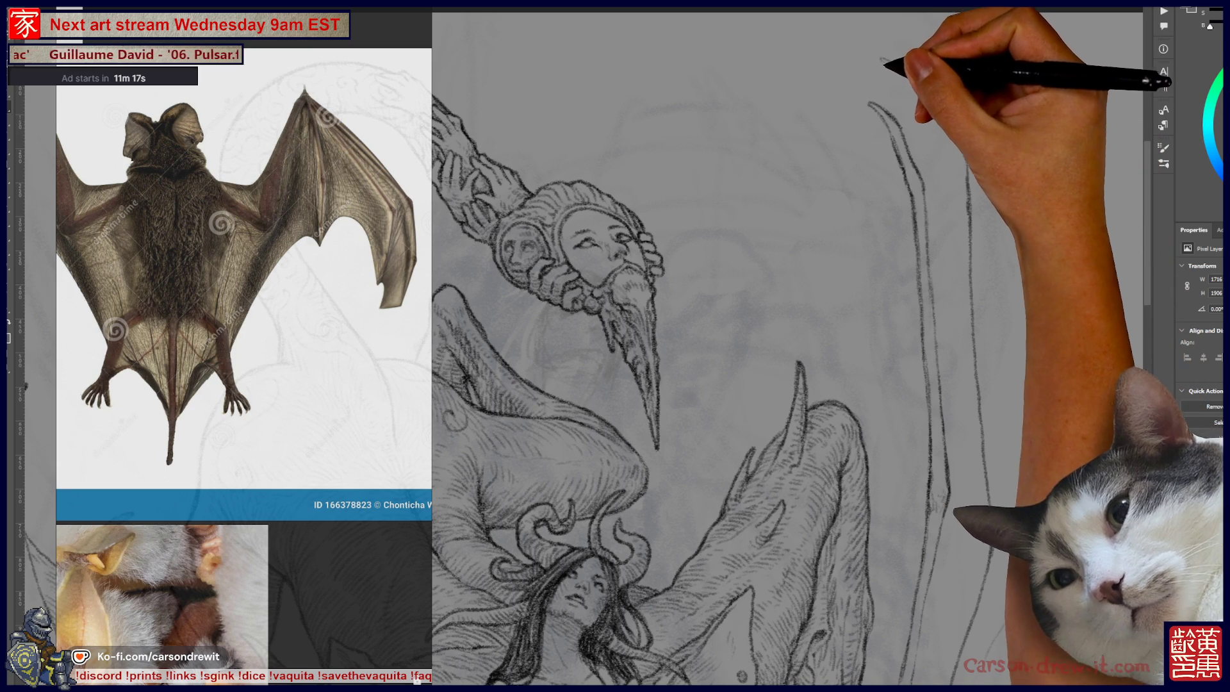
mouse_move(704, 319)
left_mouse_down()
mouse_move(948, 423)
mouse_move(1140, 462)
left_mouse_up()
mouse_move(942, 291)
left_mouse_down()
mouse_move(873, 241)
mouse_move(783, 115)
mouse_move(645, 138)
left_mouse_up()
left_click_drag(736, 179, 759, 244)
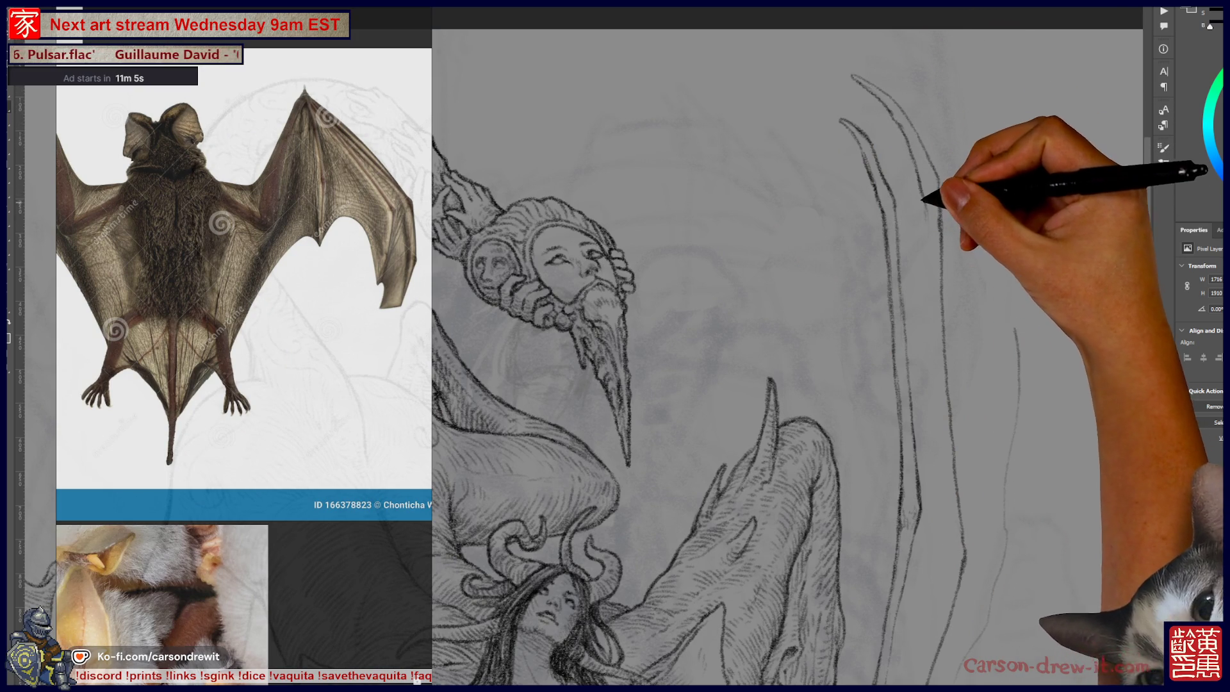
scroll(789, 346, "down", 5)
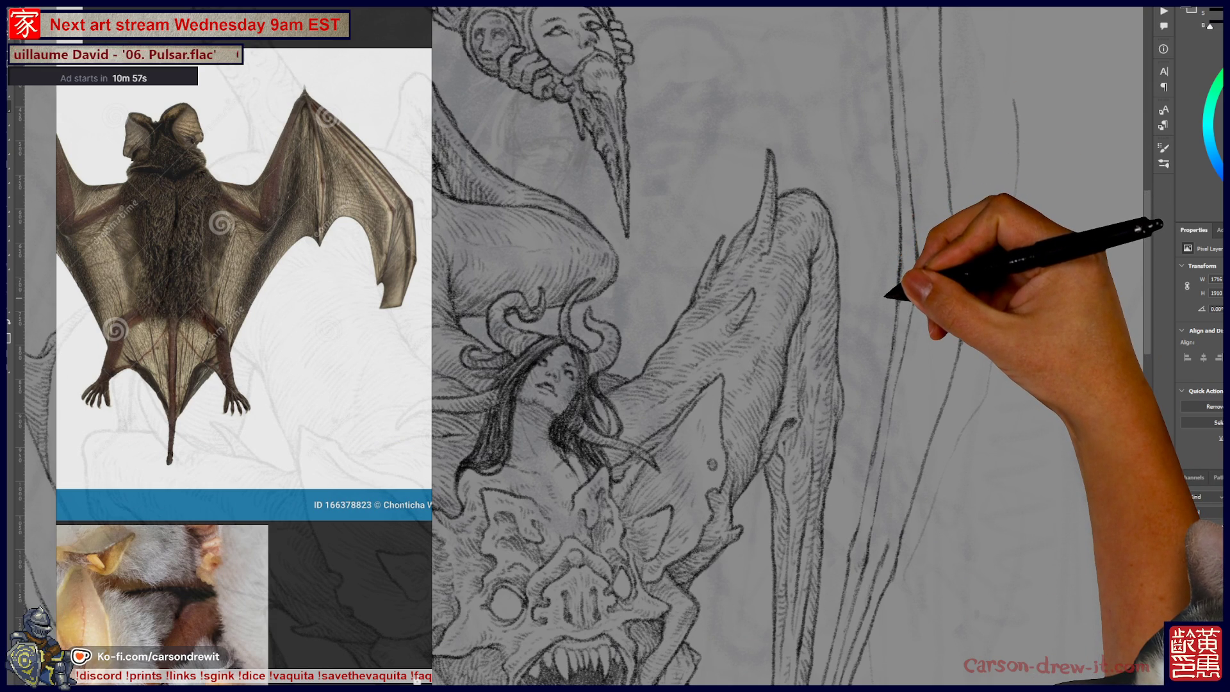
scroll(788, 346, "right", 5)
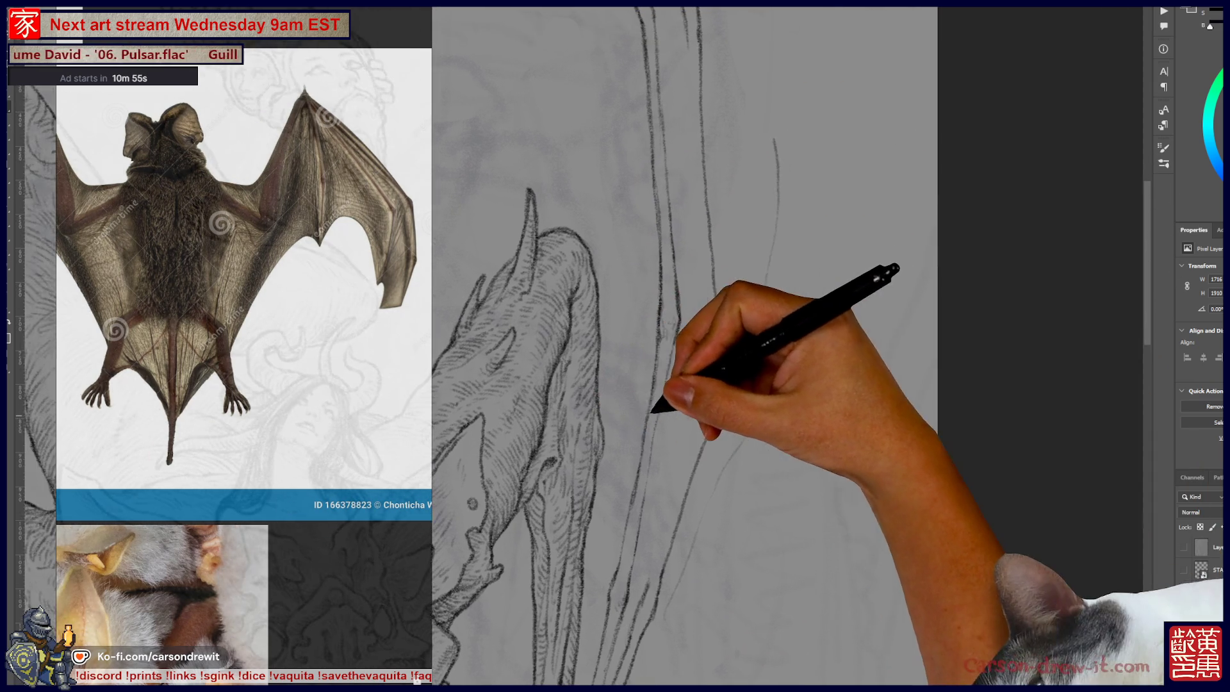
mouse_move(747, 452)
left_mouse_down()
mouse_move(751, 489)
mouse_move(793, 569)
mouse_move(857, 533)
mouse_move(827, 462)
mouse_move(795, 468)
left_mouse_up()
key("ctrl+z")
key("ctrl+z")
key("ctrl+z")
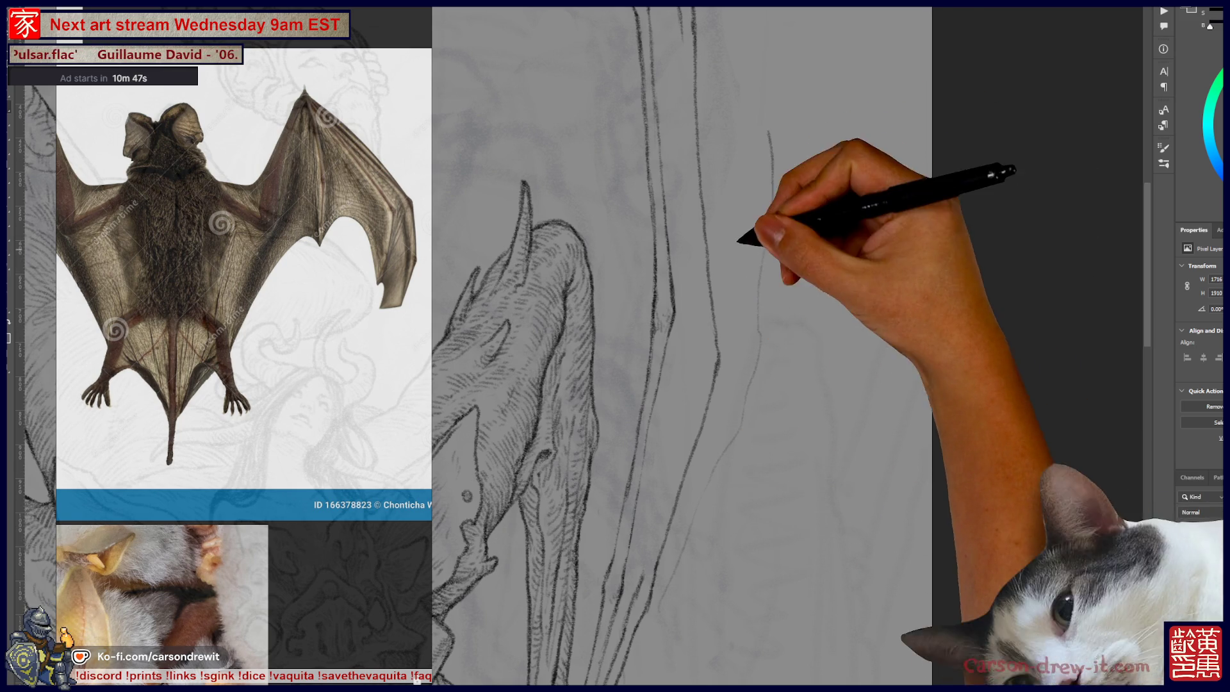
left_click_drag(741, 252, 820, 431)
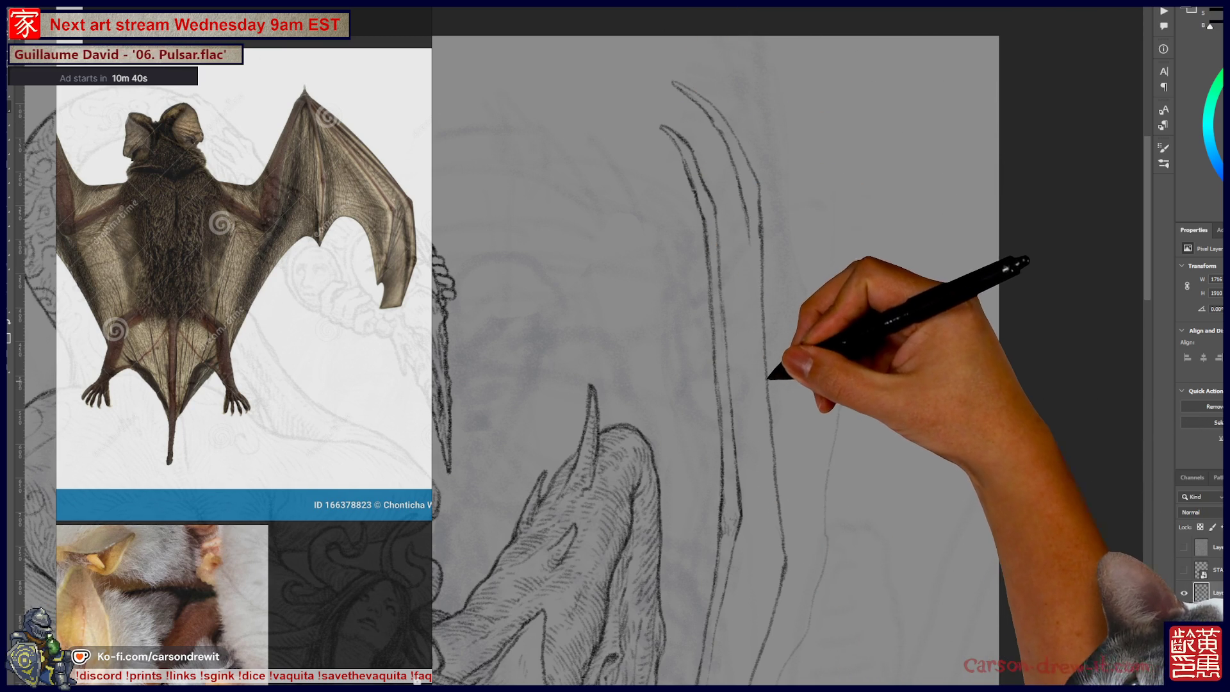
left_click_drag(781, 410, 833, 359)
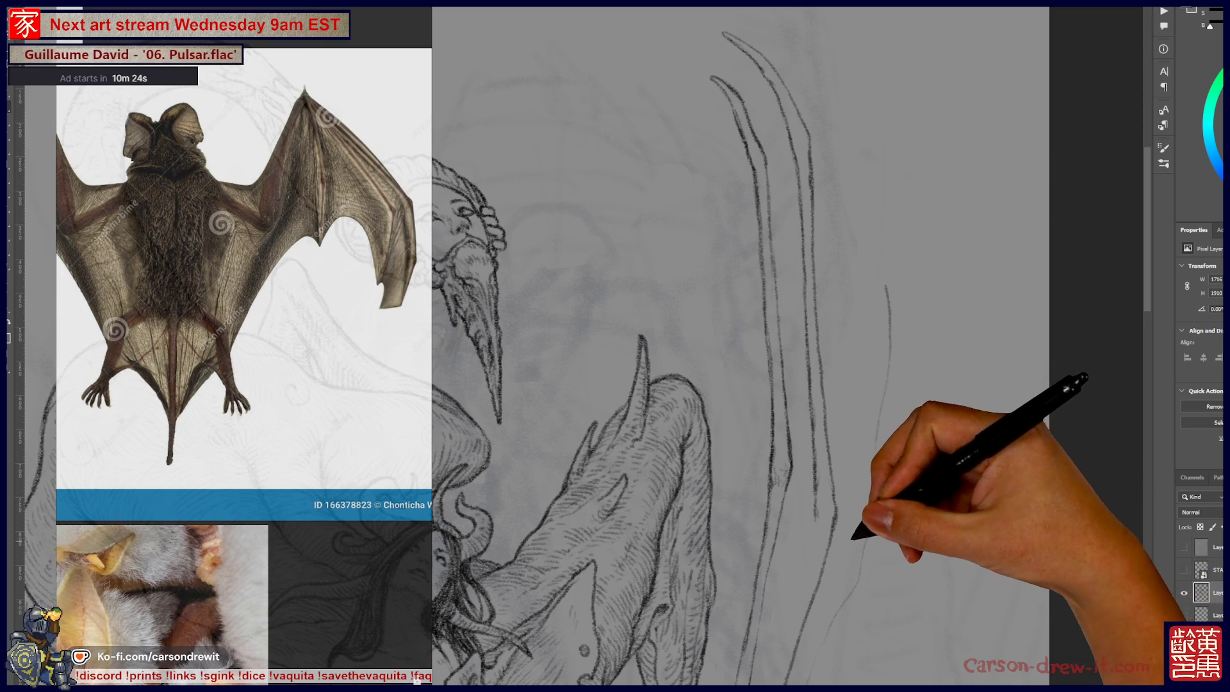
scroll(743, 346, "down", 5)
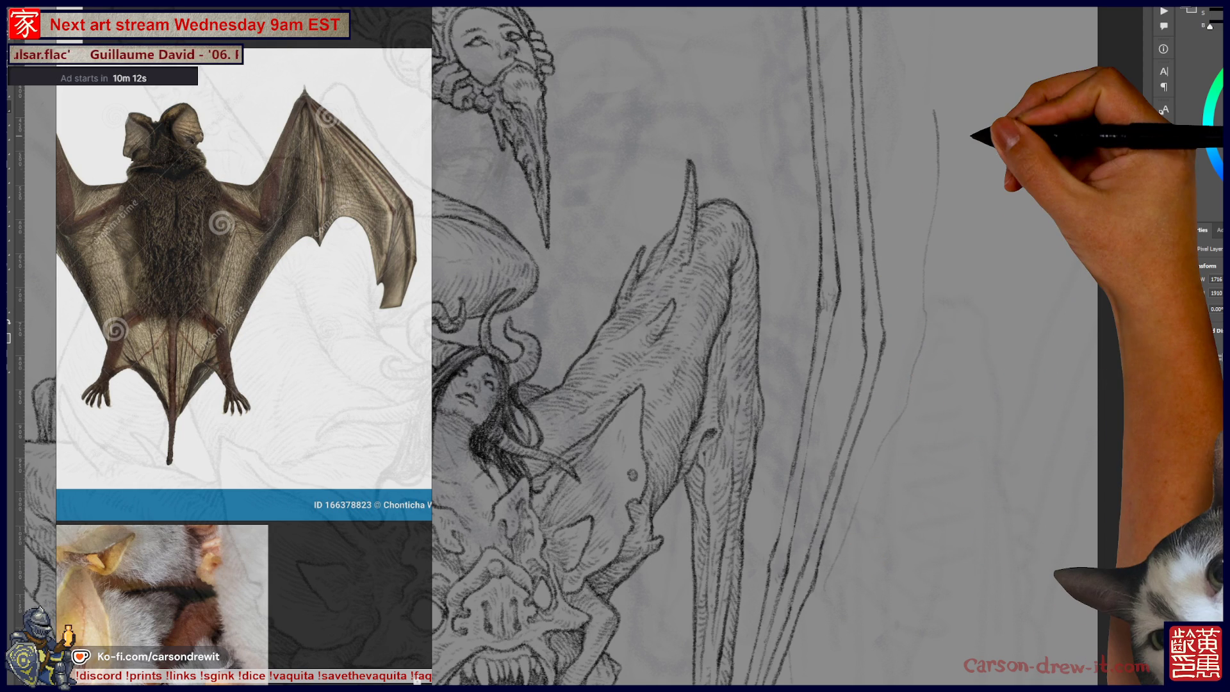
key("ctrl+0")
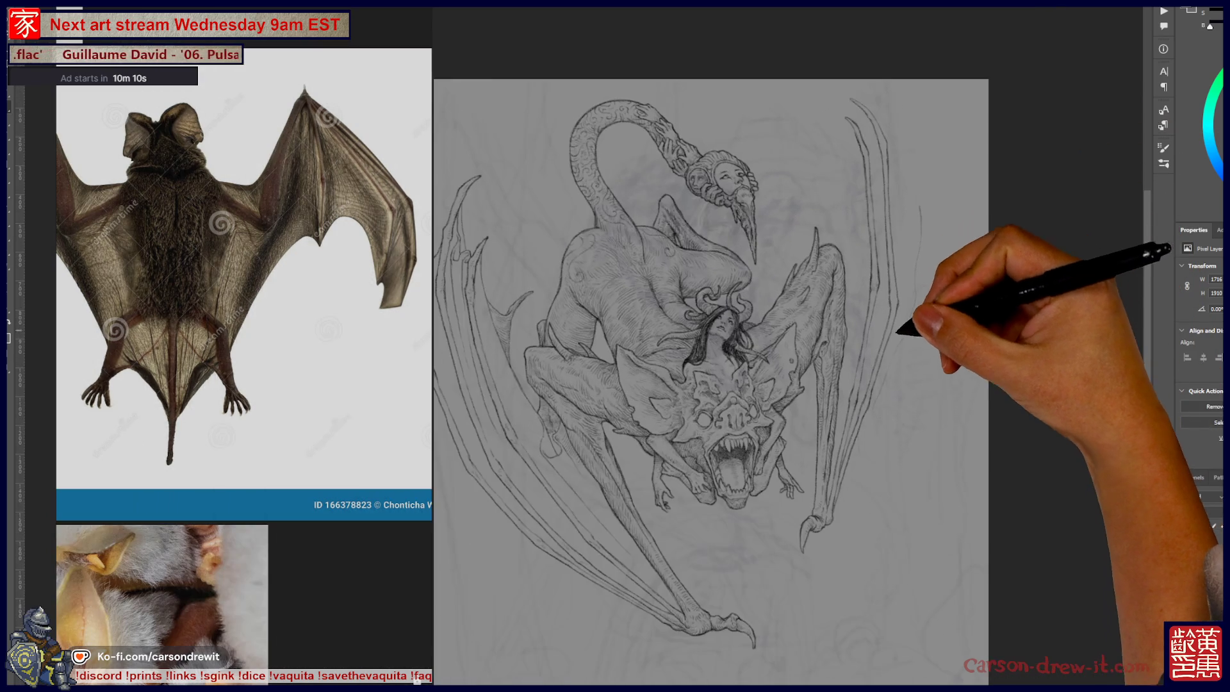
left_click_drag(721, 384, 753, 362)
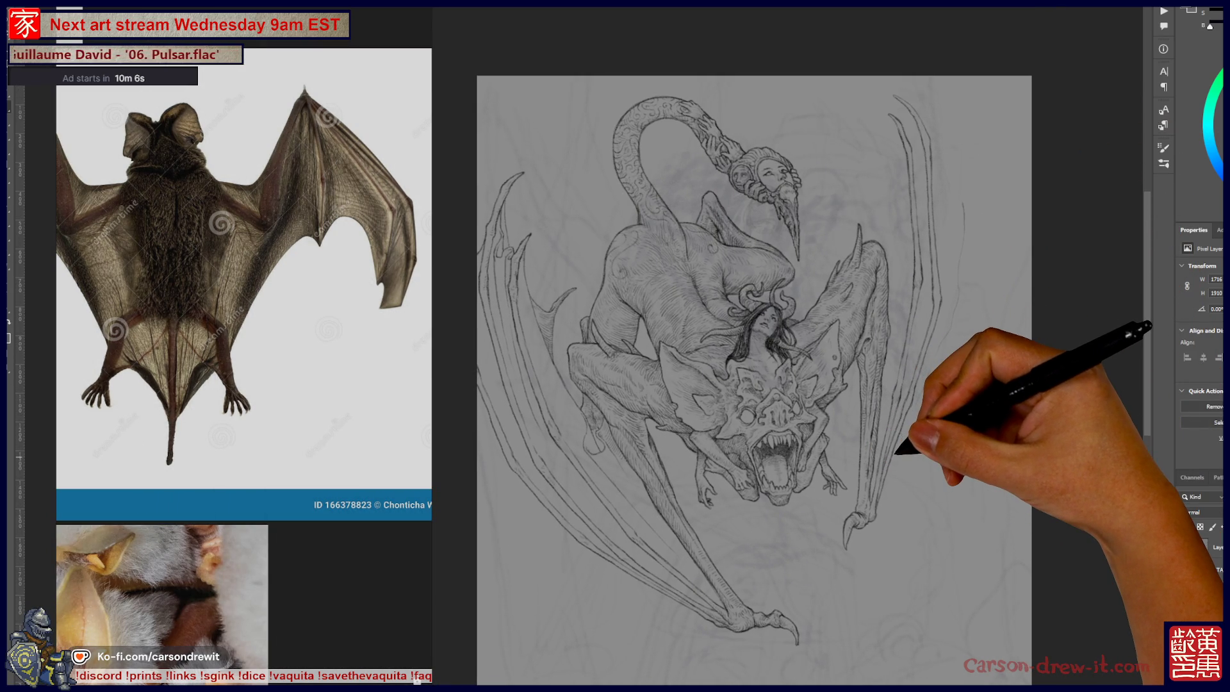
scroll(769, 416, "up", 5)
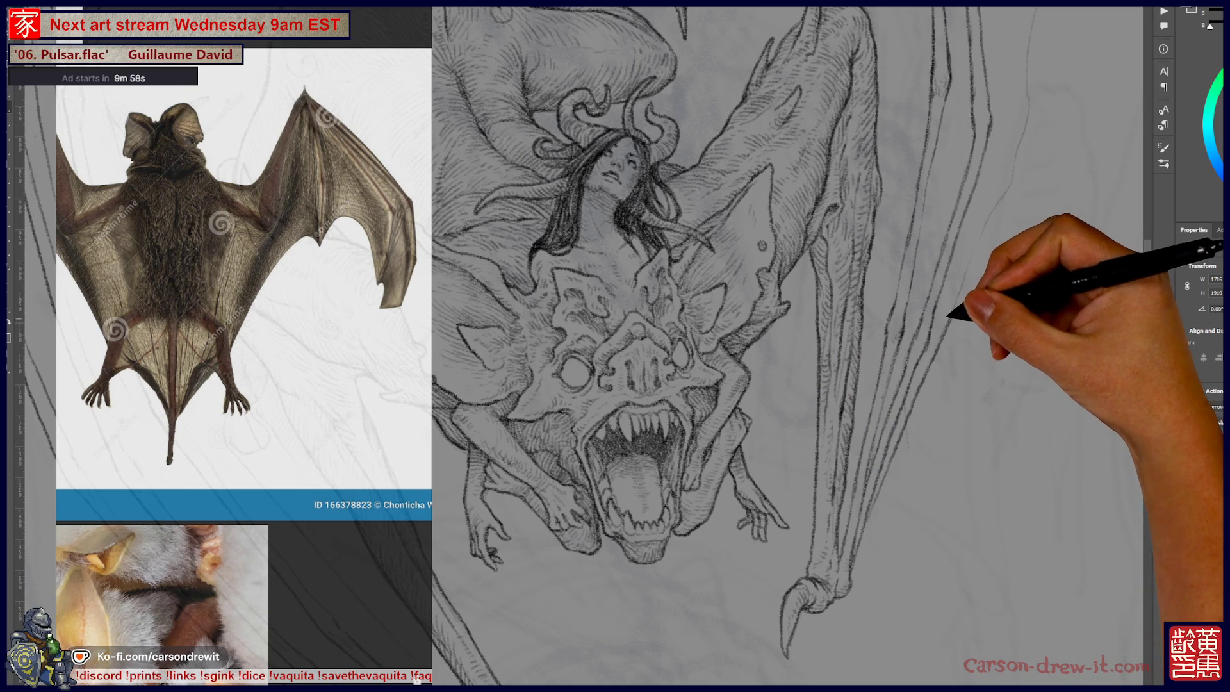
left_click_drag(933, 261, 904, 420)
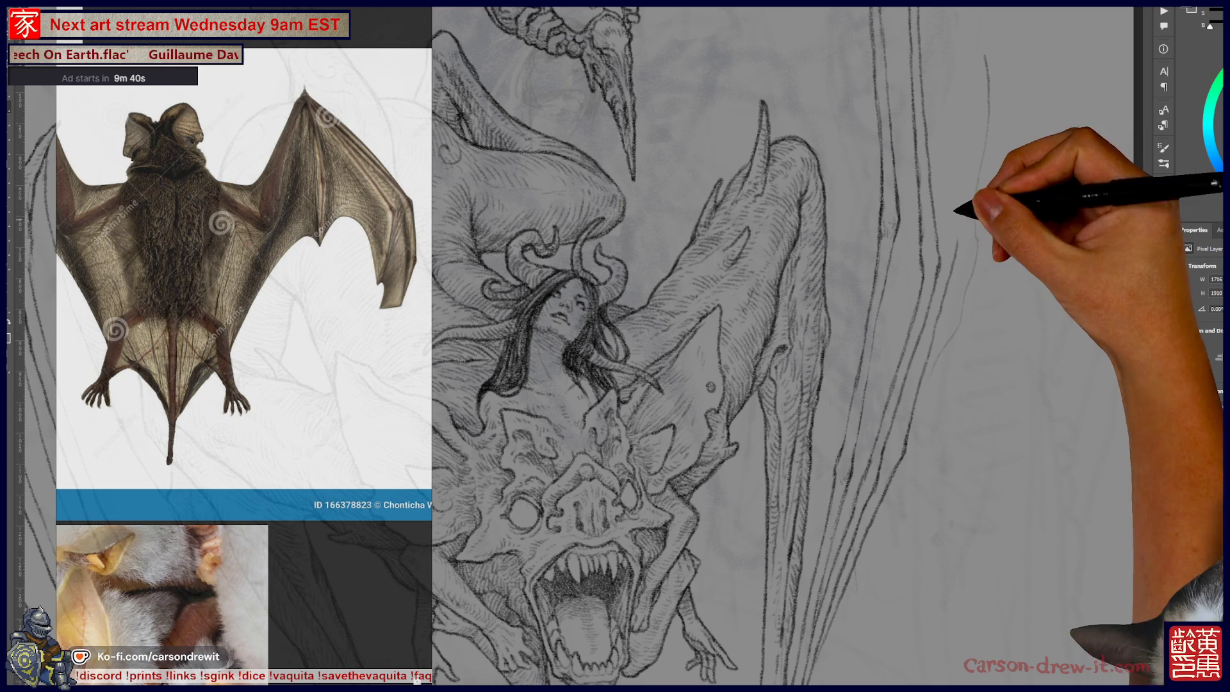
scroll(704, 384, "down", 5)
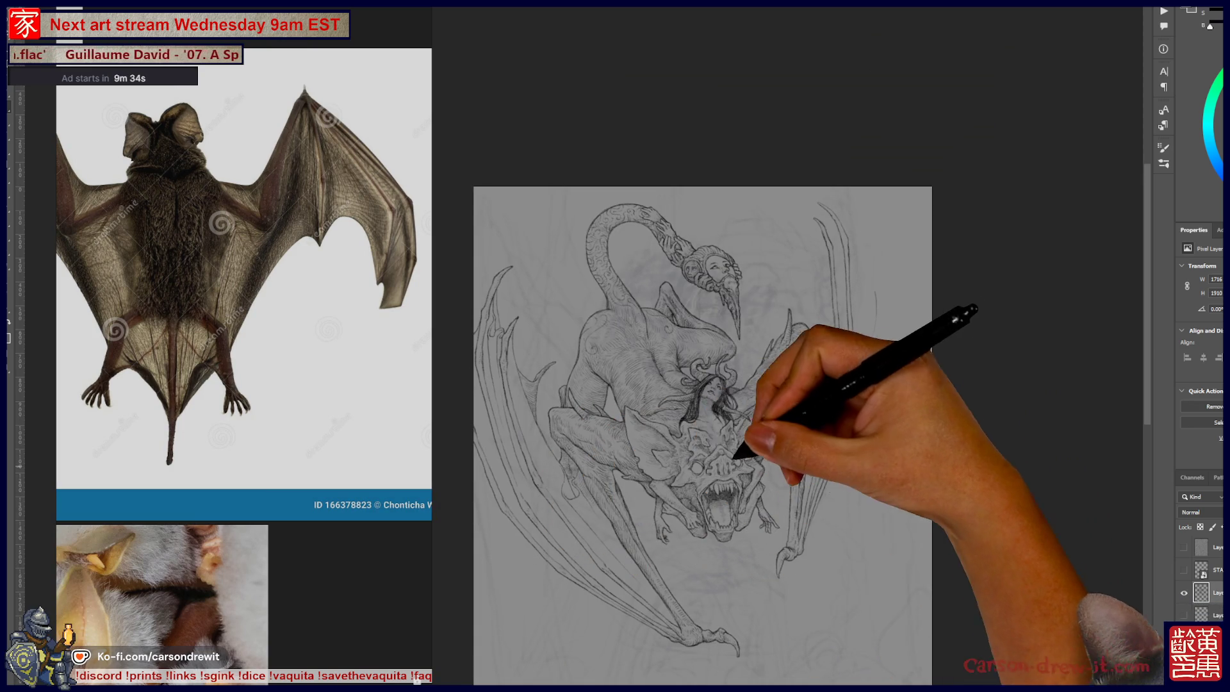
scroll(865, 367, "up", 5)
scroll(929, 347, "up", 1)
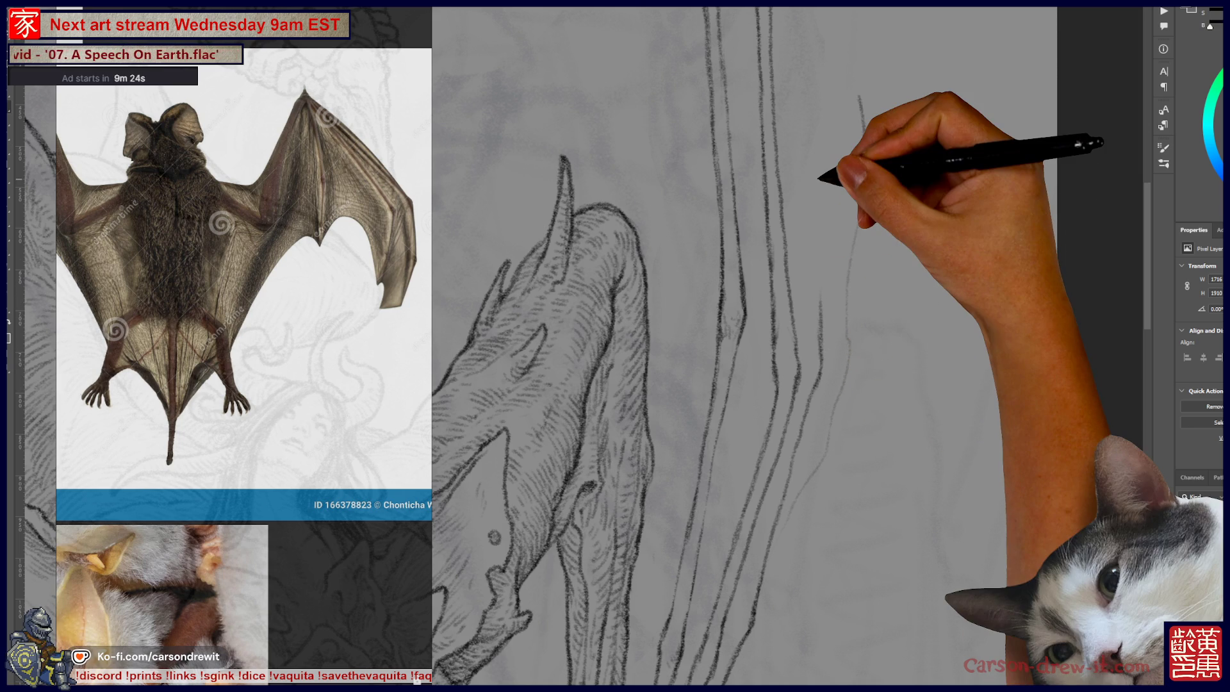
key("ctrl+minus")
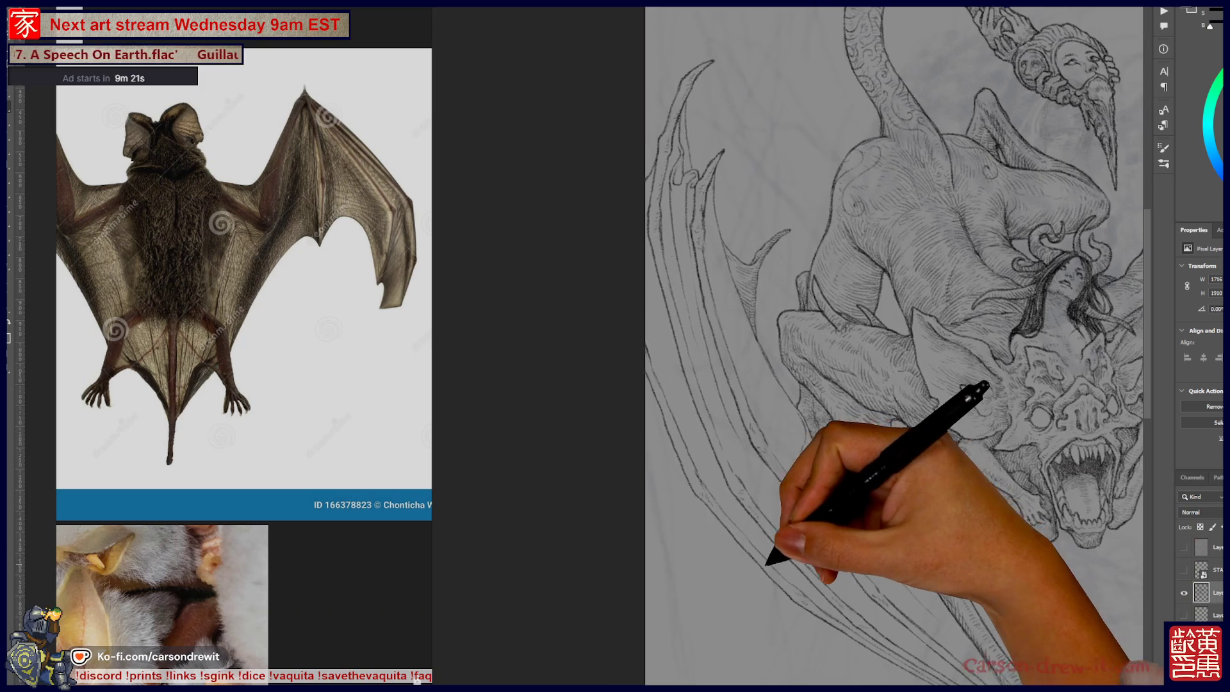
Zoom in near the head and draw a vertical bone line up the right wing.
mouse_move(770, 560)
left_mouse_down()
mouse_move(668, 599)
mouse_move(809, 548)
mouse_move(599, 590)
mouse_move(1001, 434)
mouse_move(1038, 434)
left_mouse_up()
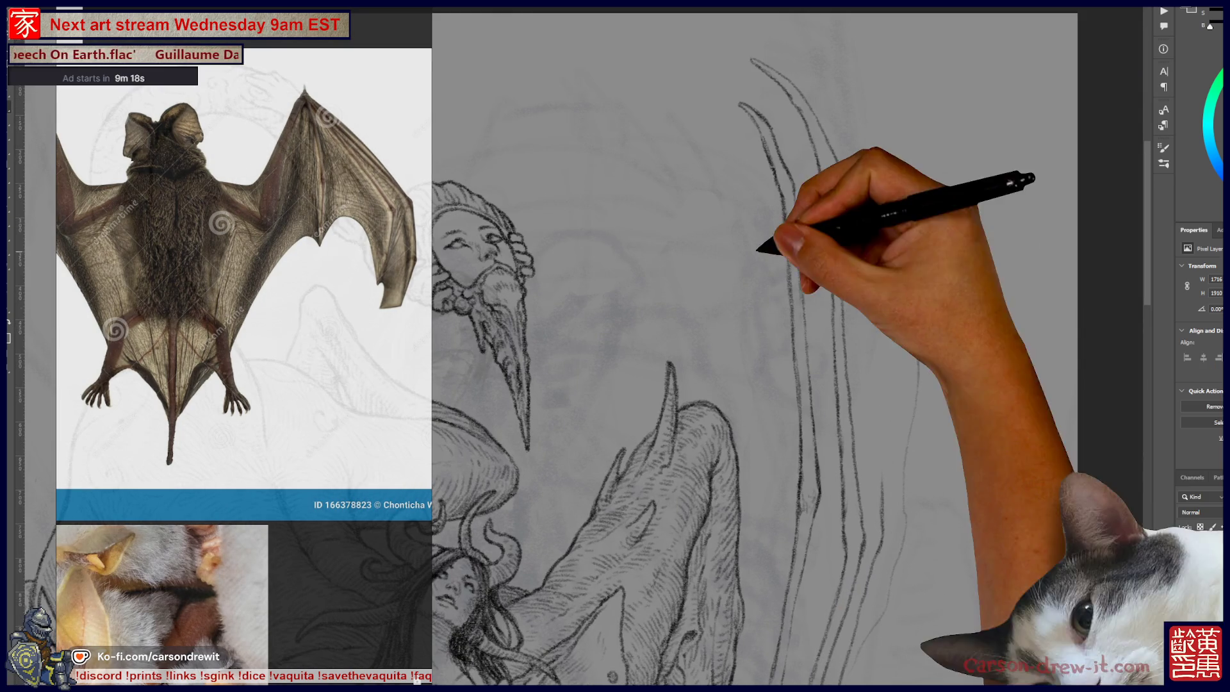
left_click_drag(879, 487, 879, 387)
left_click_drag(881, 308, 873, 174)
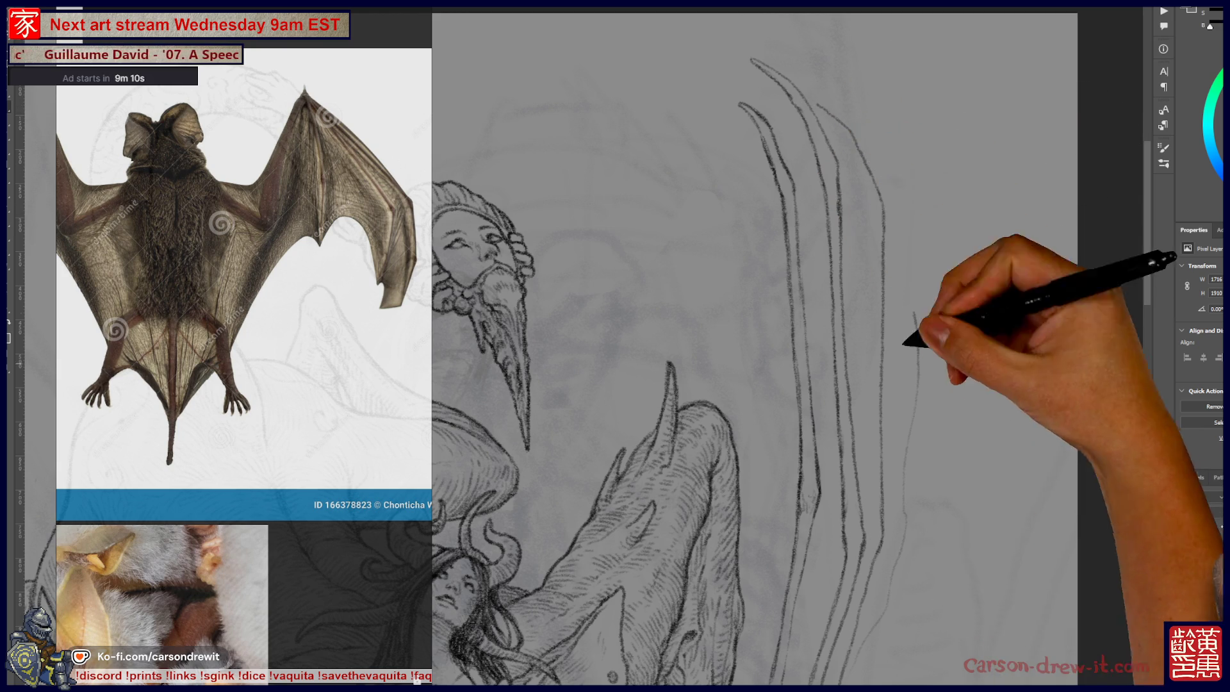
Pan along the wing and extend the bone line up toward its tip.
mouse_move(826, 339)
left_mouse_down()
mouse_move(929, 179)
mouse_move(947, 187)
left_mouse_up()
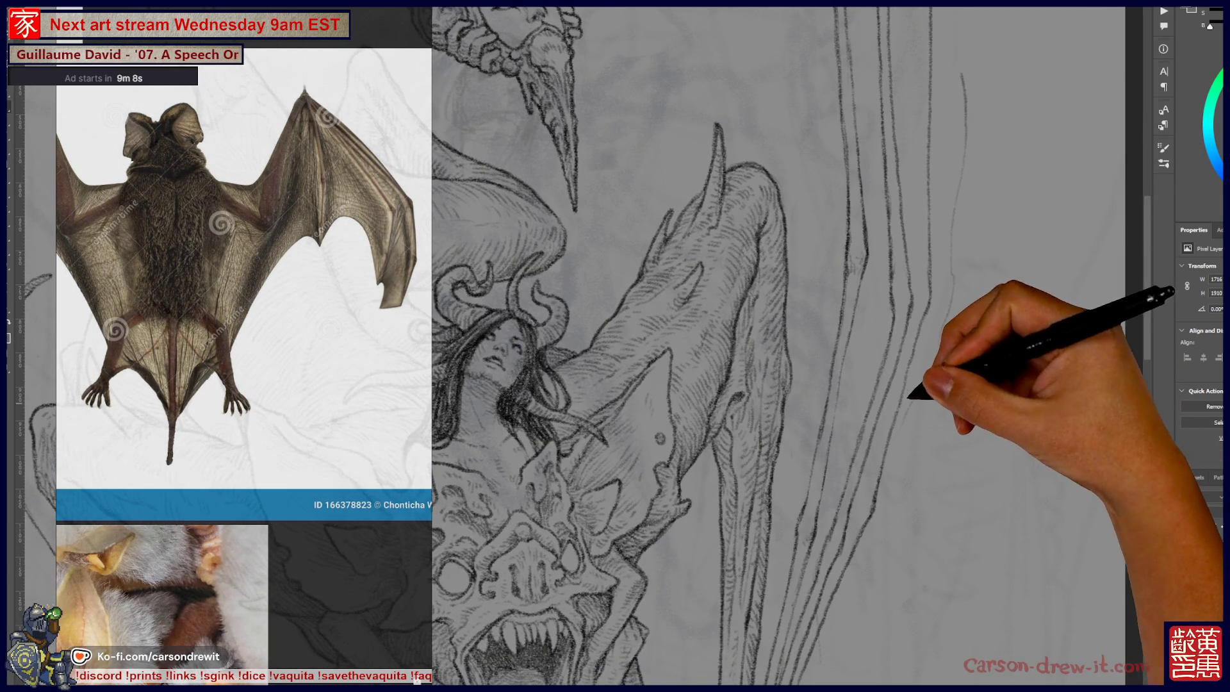
left_click_drag(948, 385, 826, 481)
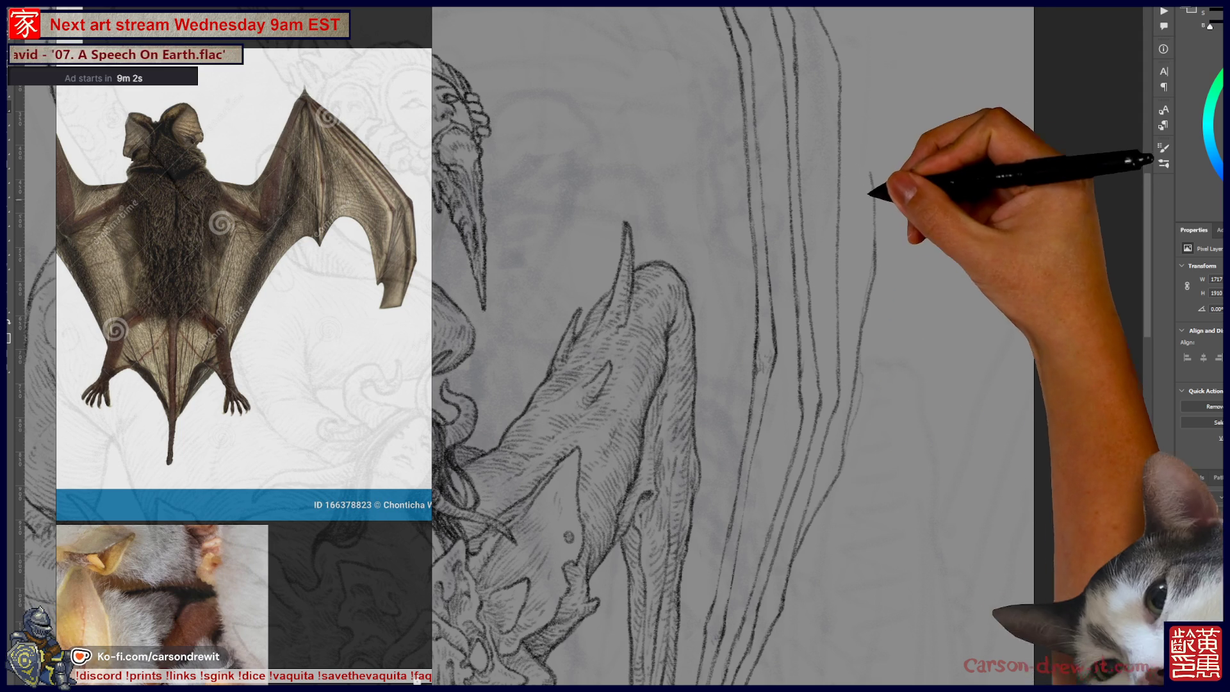
left_click_drag(861, 139, 870, 172)
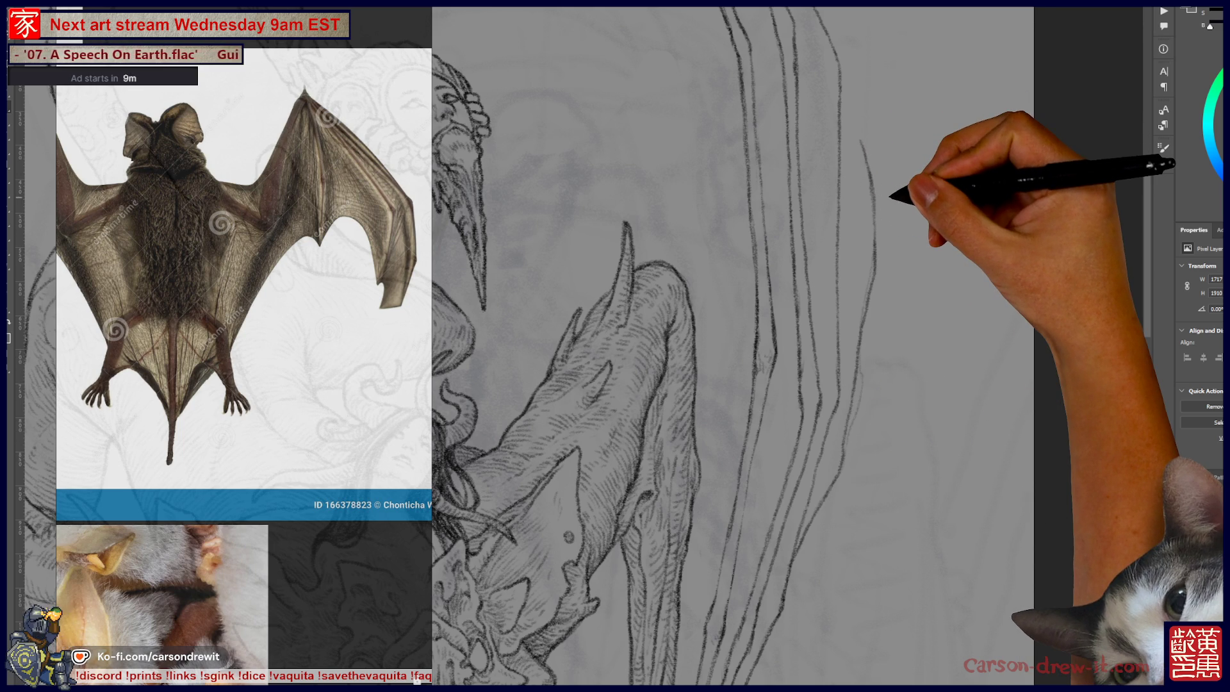
key("ctrl+minus")
key("ctrl+minus")
key("ctrl+plus")
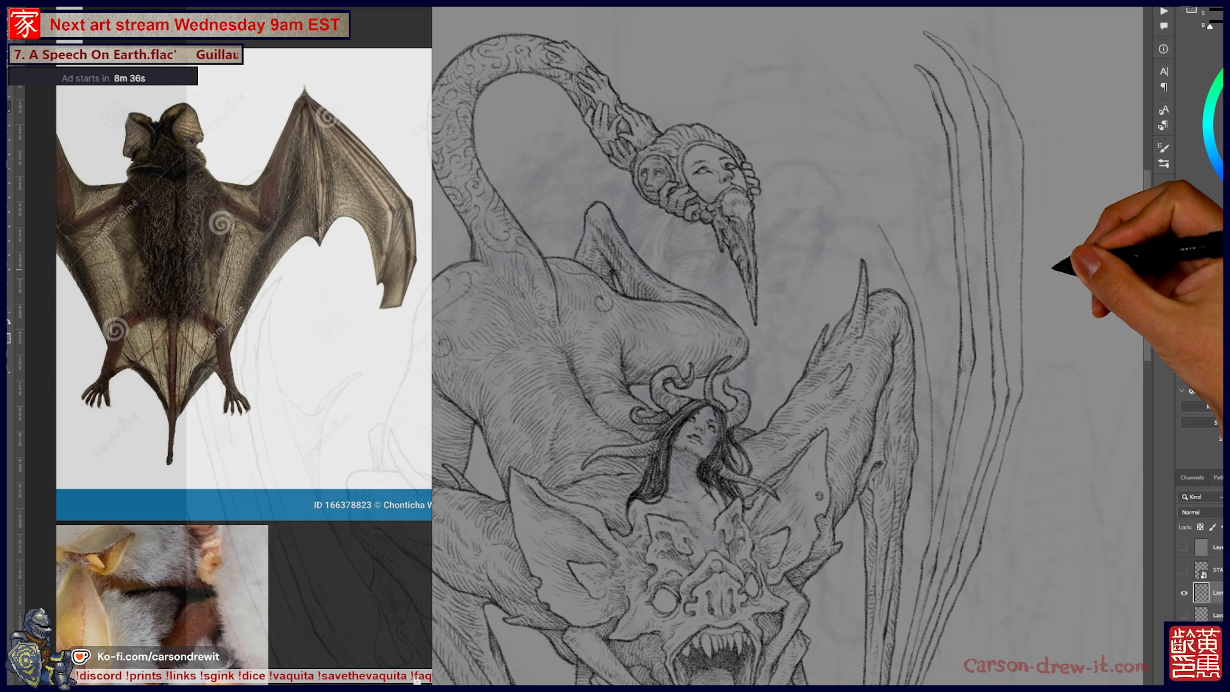
Zoom out to view the whole creature, then back in on the woman and creature's face.
key("ctrl+minus")
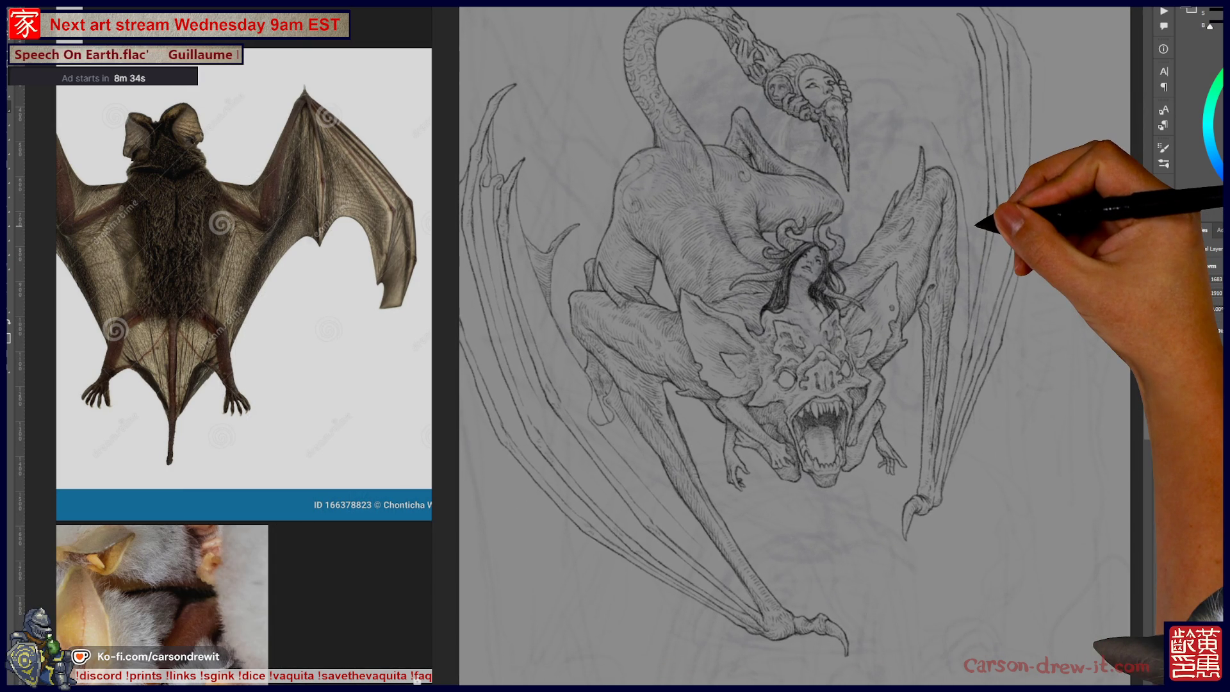
scroll(792, 346, "up", 2)
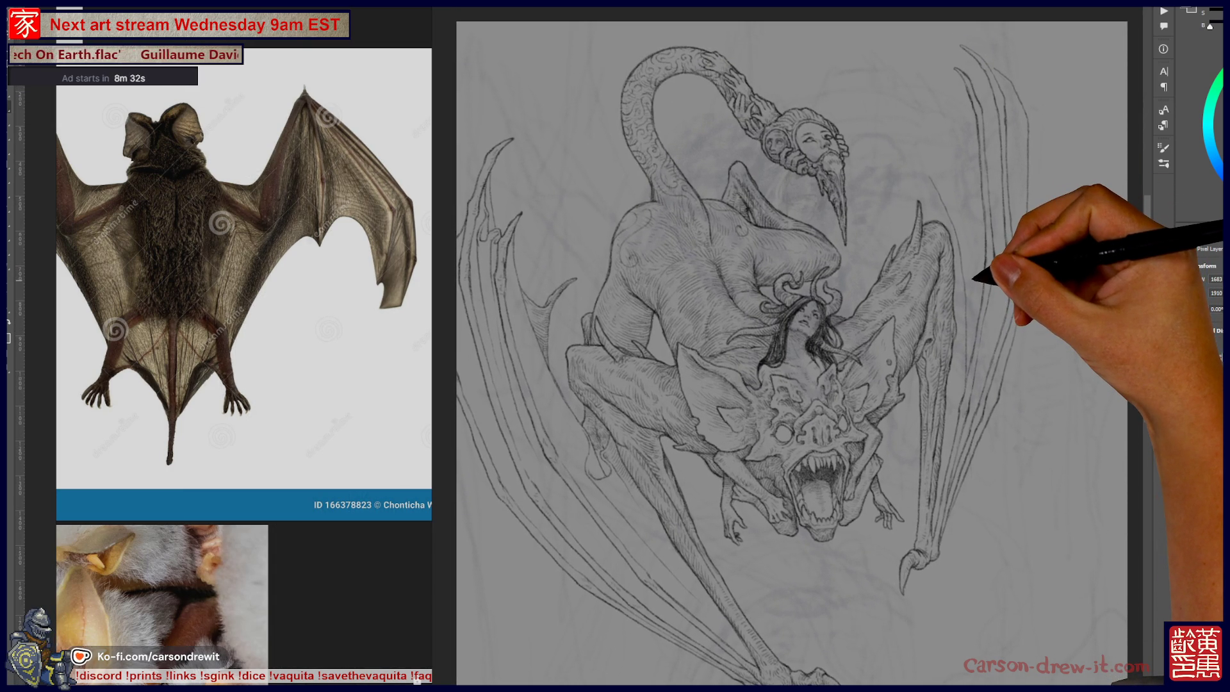
key("ctrl+plus")
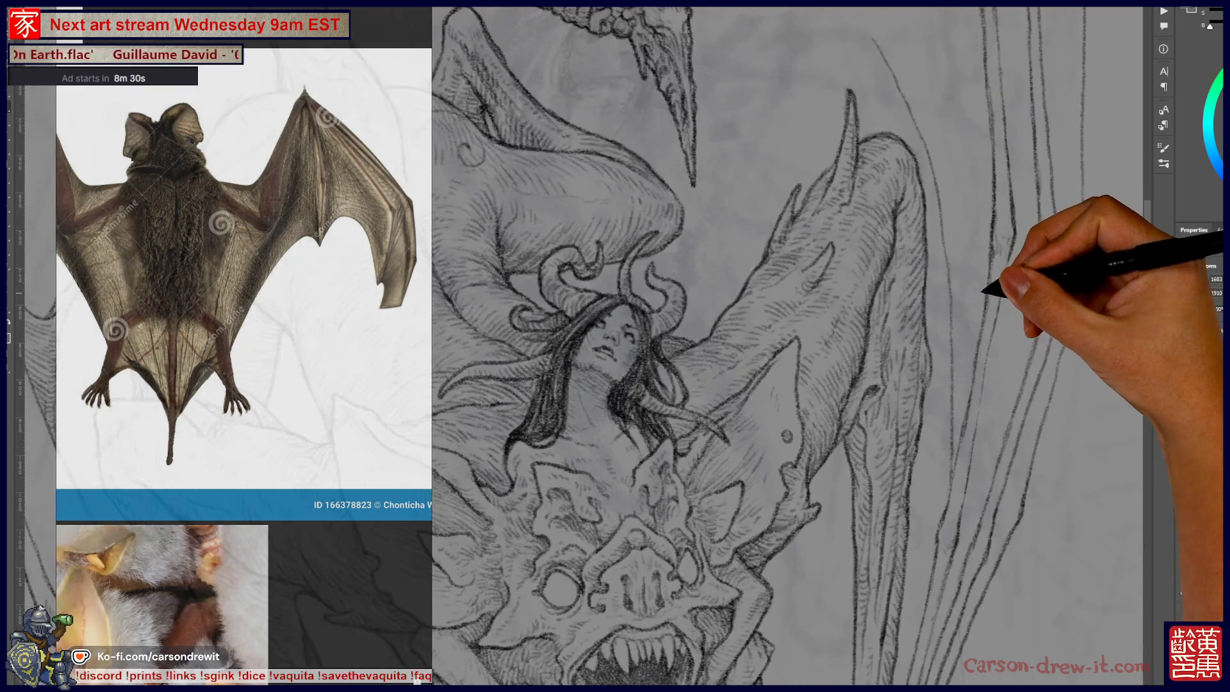
scroll(788, 346, "down", 5)
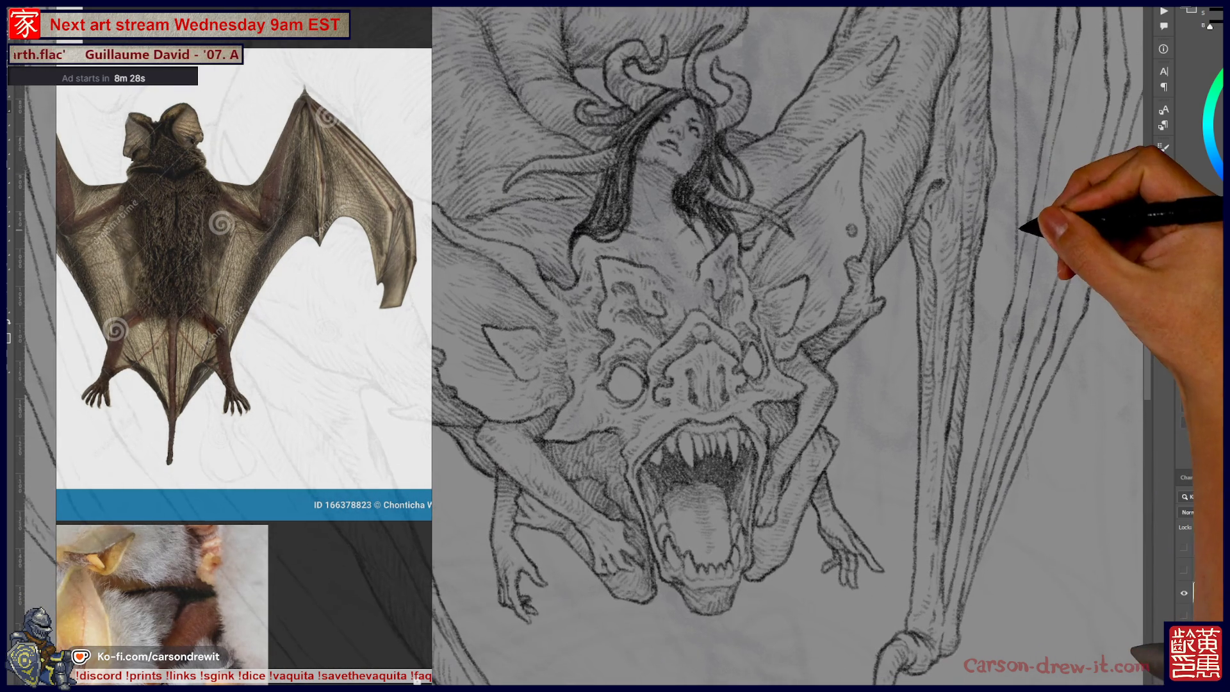
scroll(787, 347, "up", 8)
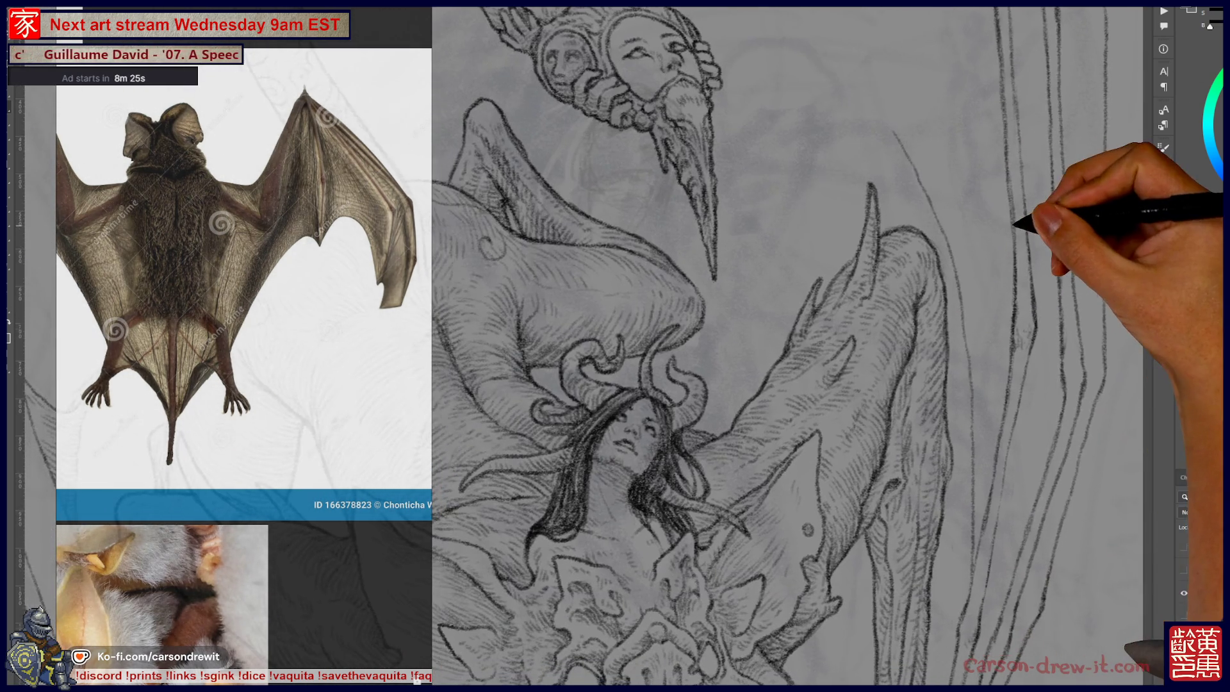
Pan past the bearded head to bring the right wing's long strokes beside the horn into view.
left_click_drag(1014, 223, 999, 212)
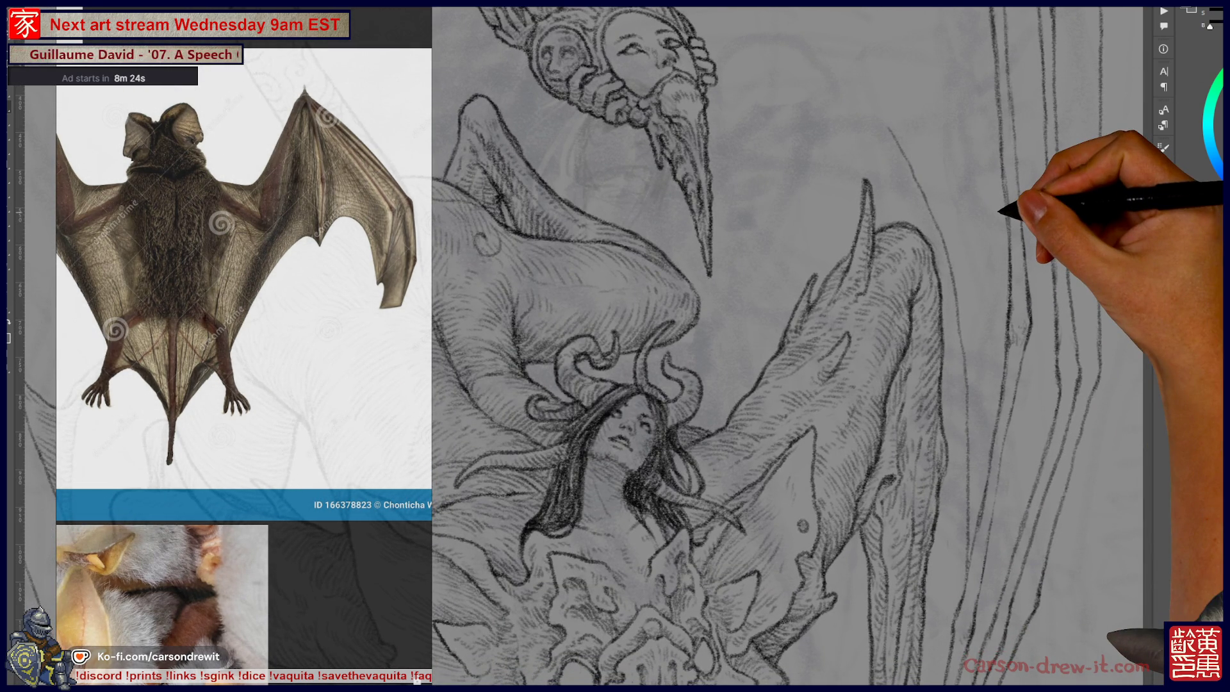
scroll(788, 345, "down", 3)
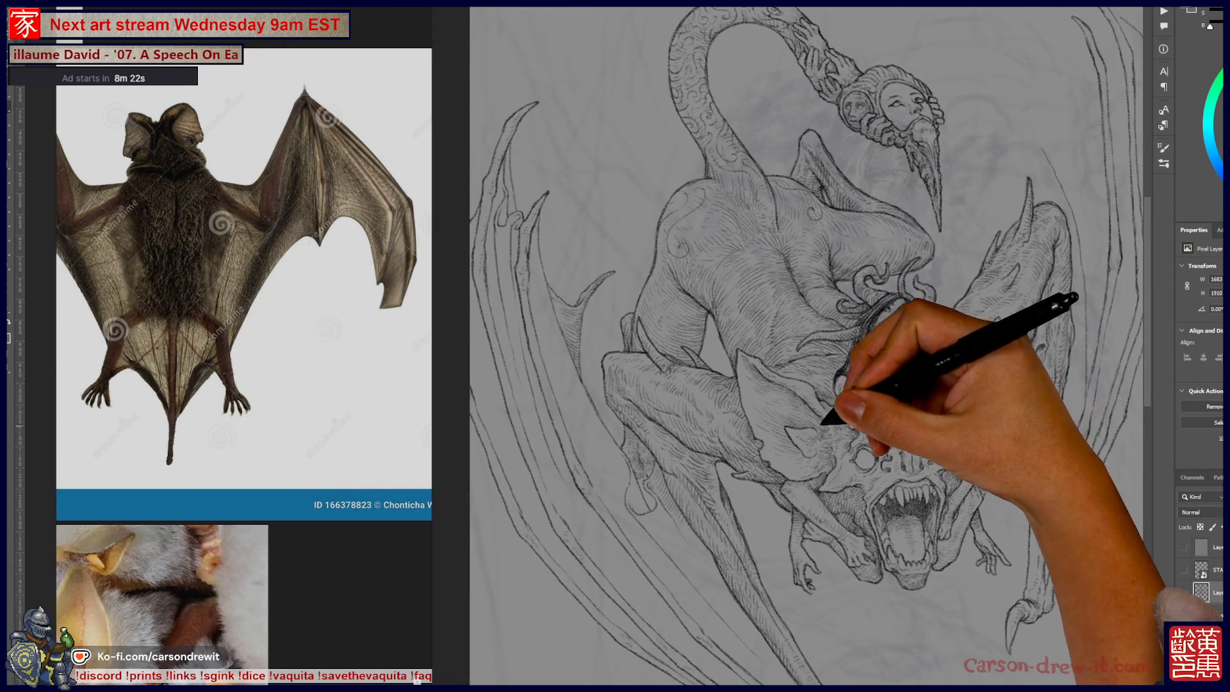
left_click_drag(821, 424, 766, 428)
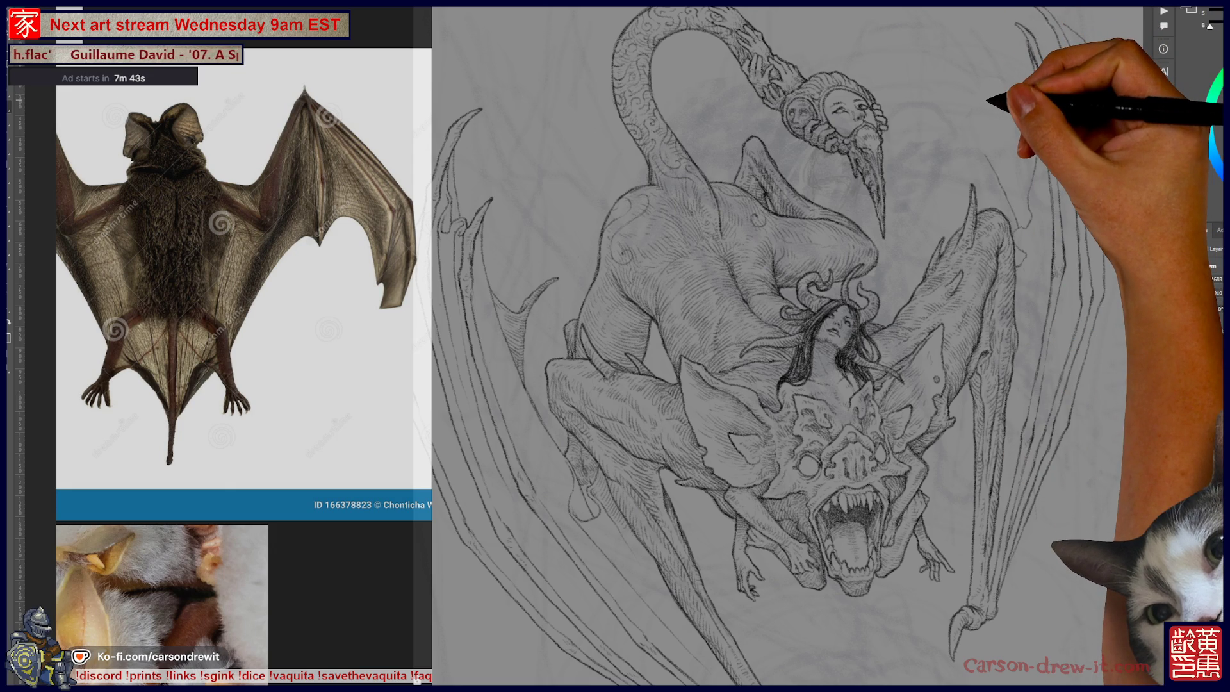
scroll(1051, 135, "up", 5)
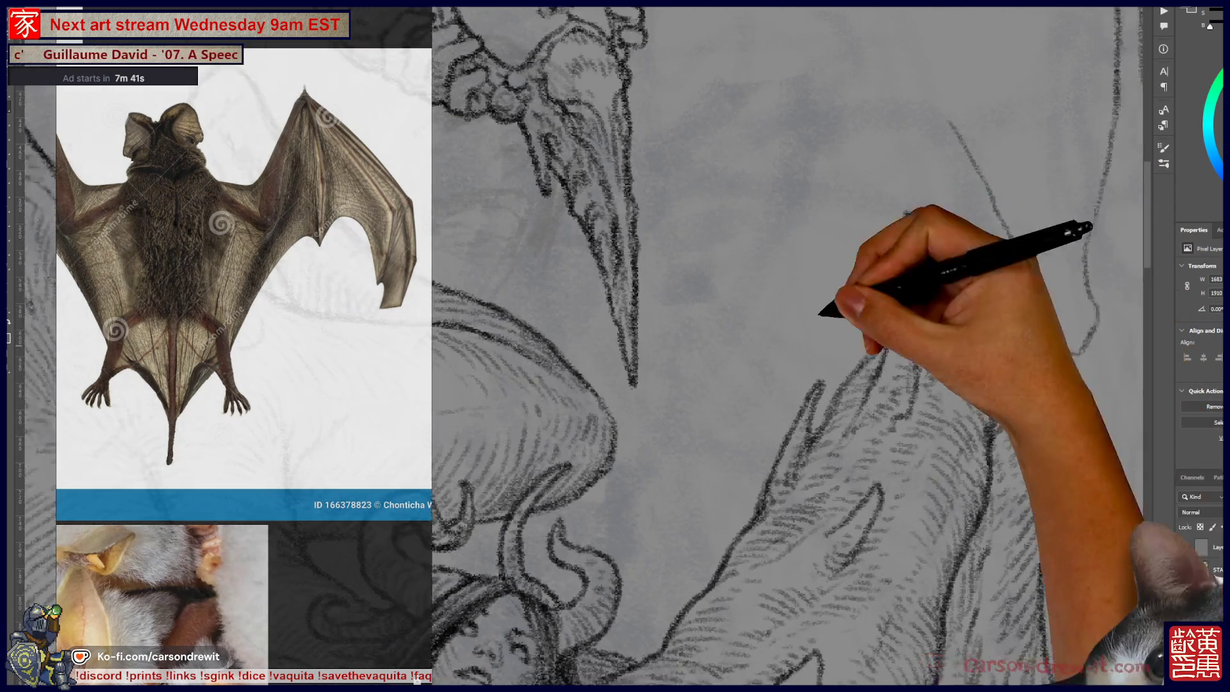
left_click_drag(820, 315, 516, 164)
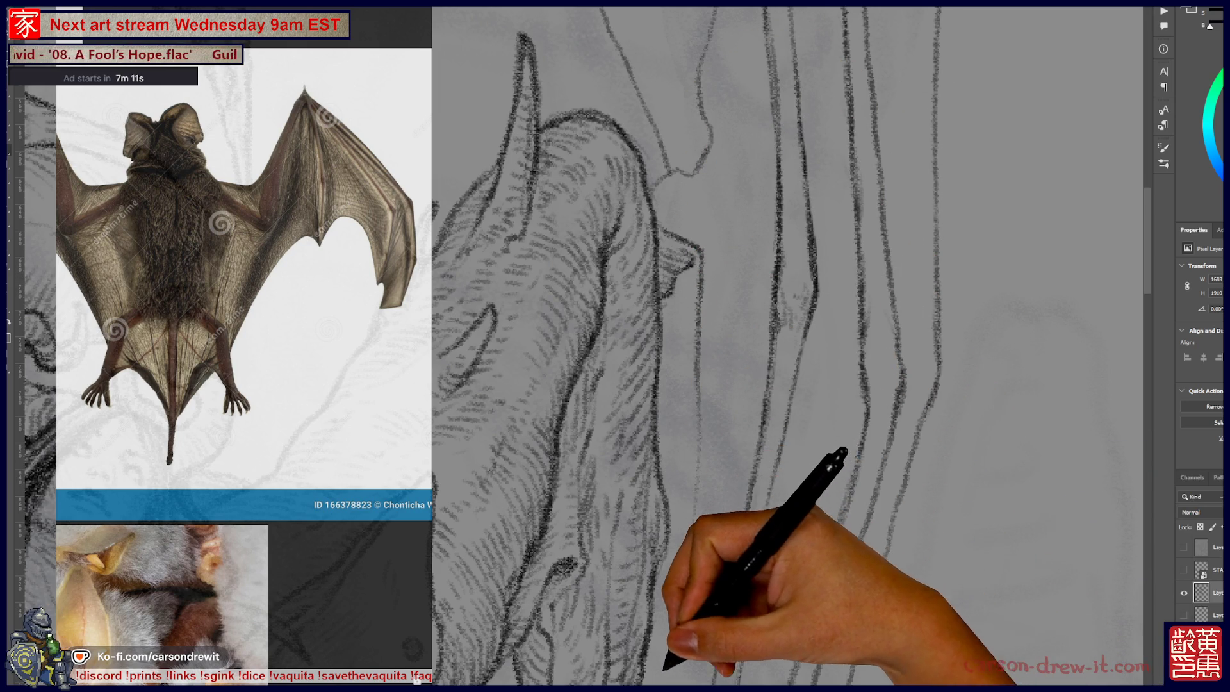
Zoom and scroll out to see the whole creature, head and woman, then back toward the bearded head.
scroll(788, 346, "up", 5)
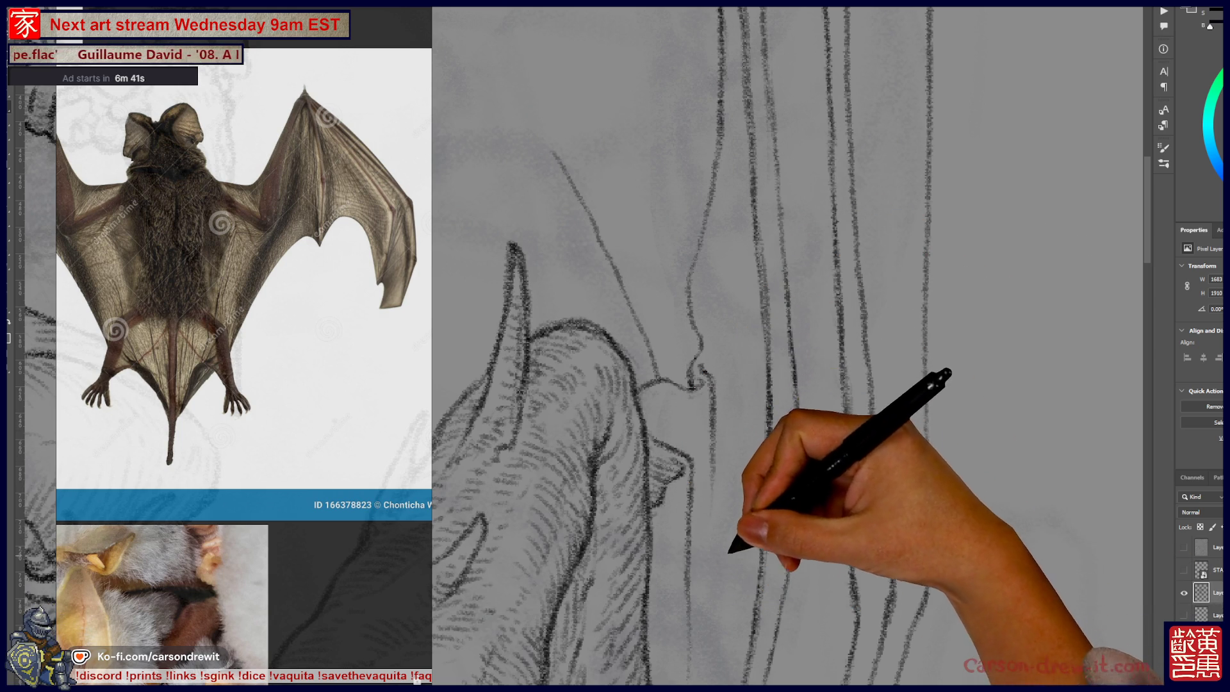
scroll(788, 346, "down", 5)
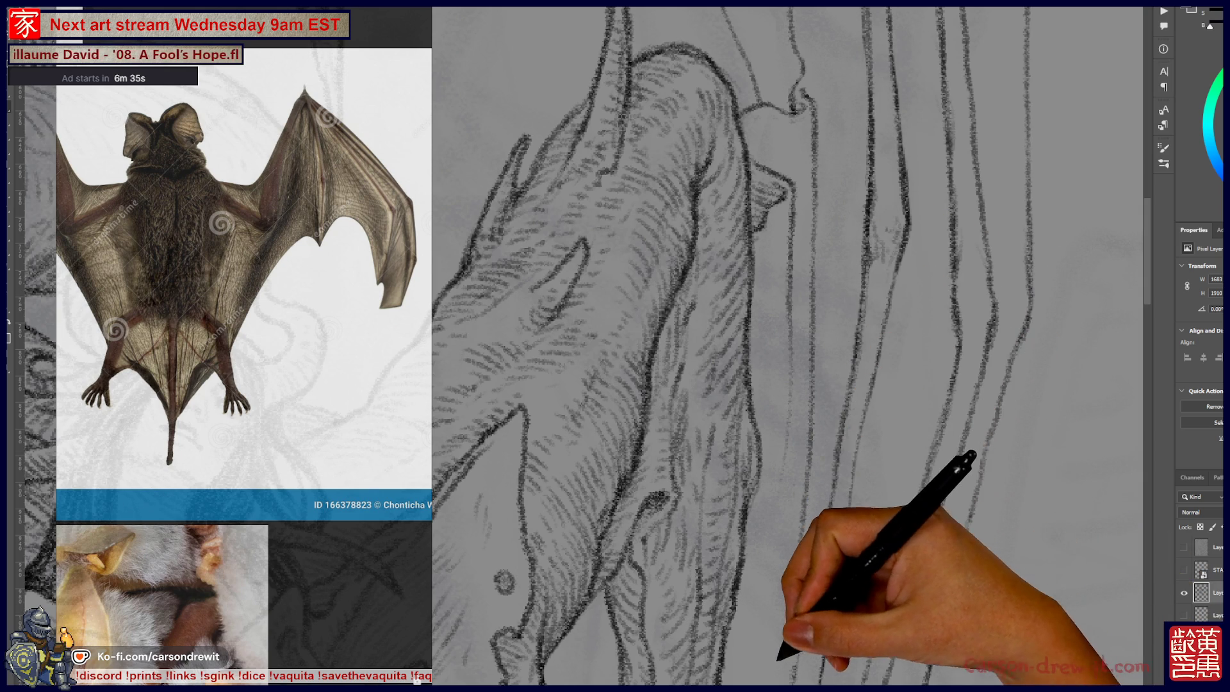
key("ctrl+minus")
key("ctrl+minus")
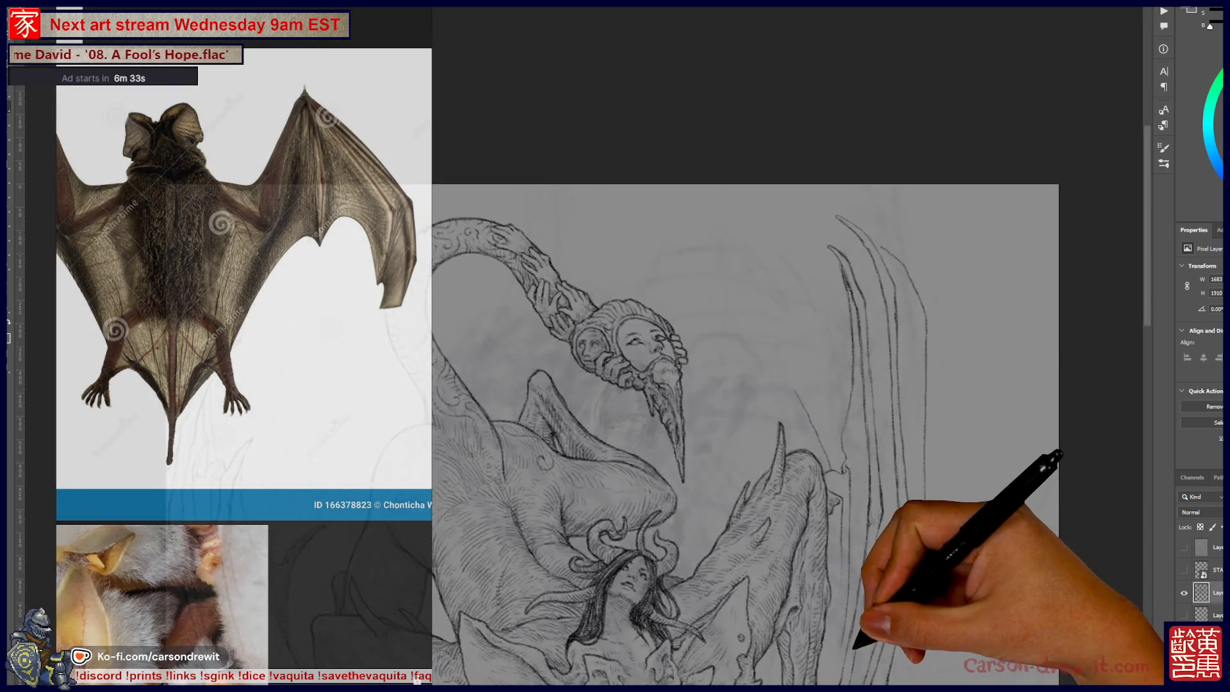
key("ctrl+plus")
key("ctrl+plus")
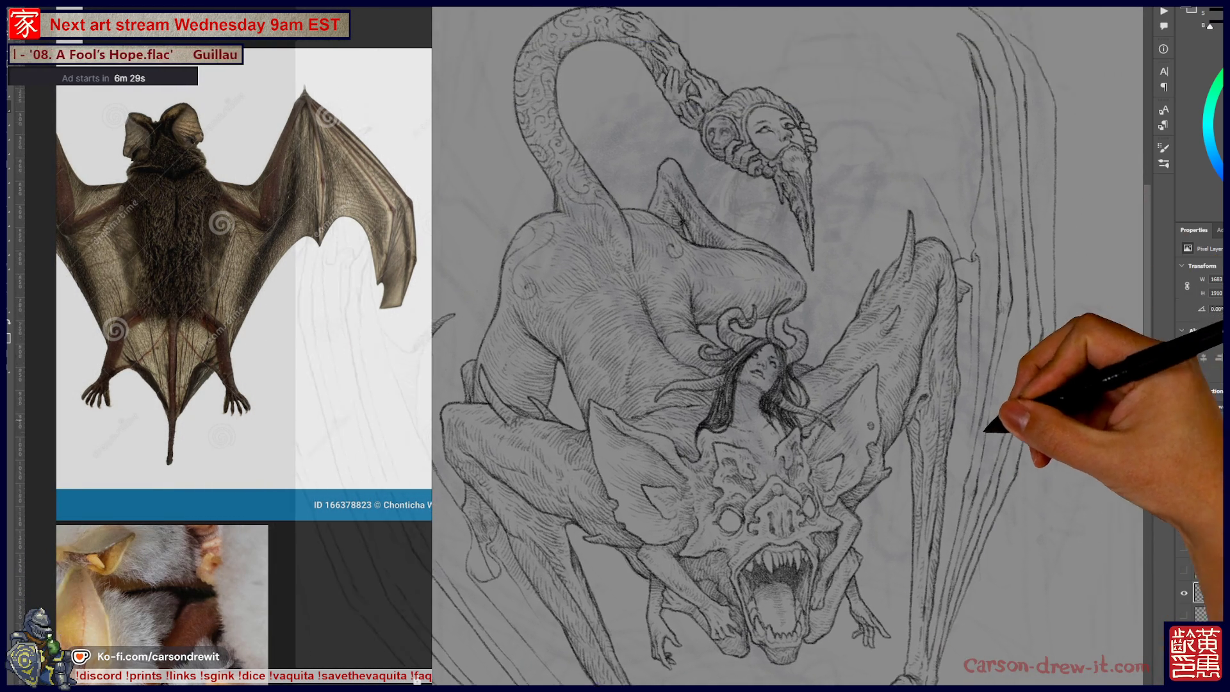
key("ctrl+plus")
key("ctrl+plus")
key("ctrl+plus")
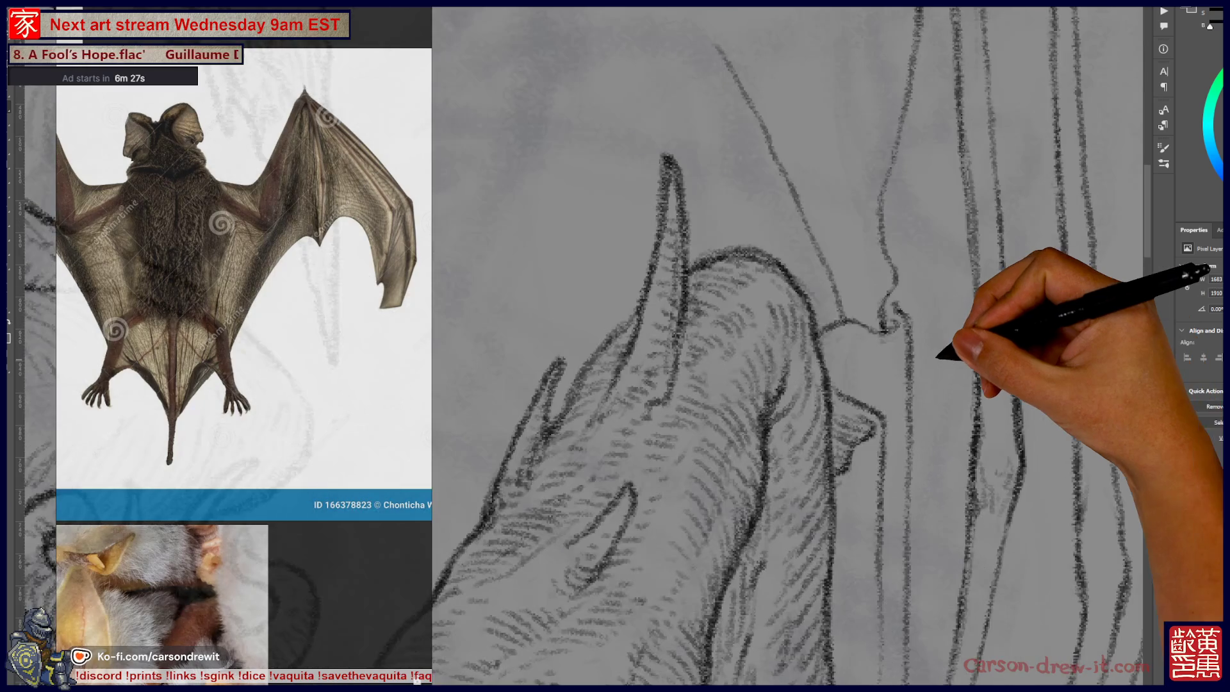
scroll(788, 346, "up", 5)
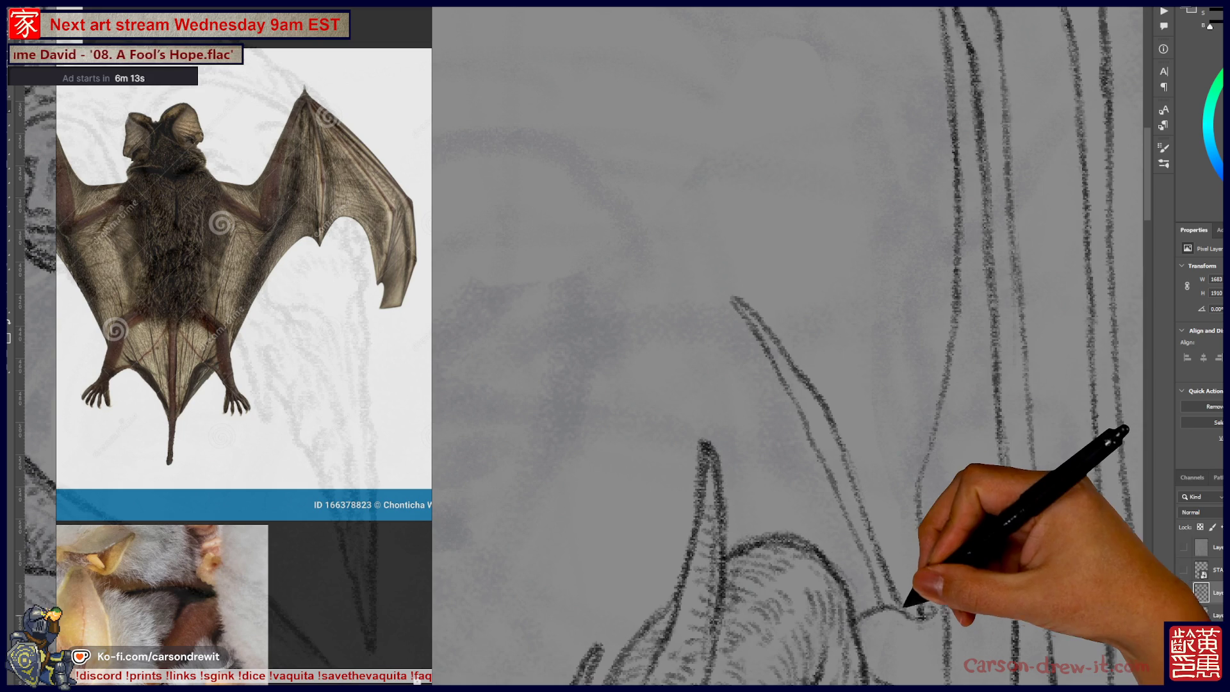
scroll(788, 346, "down", 5)
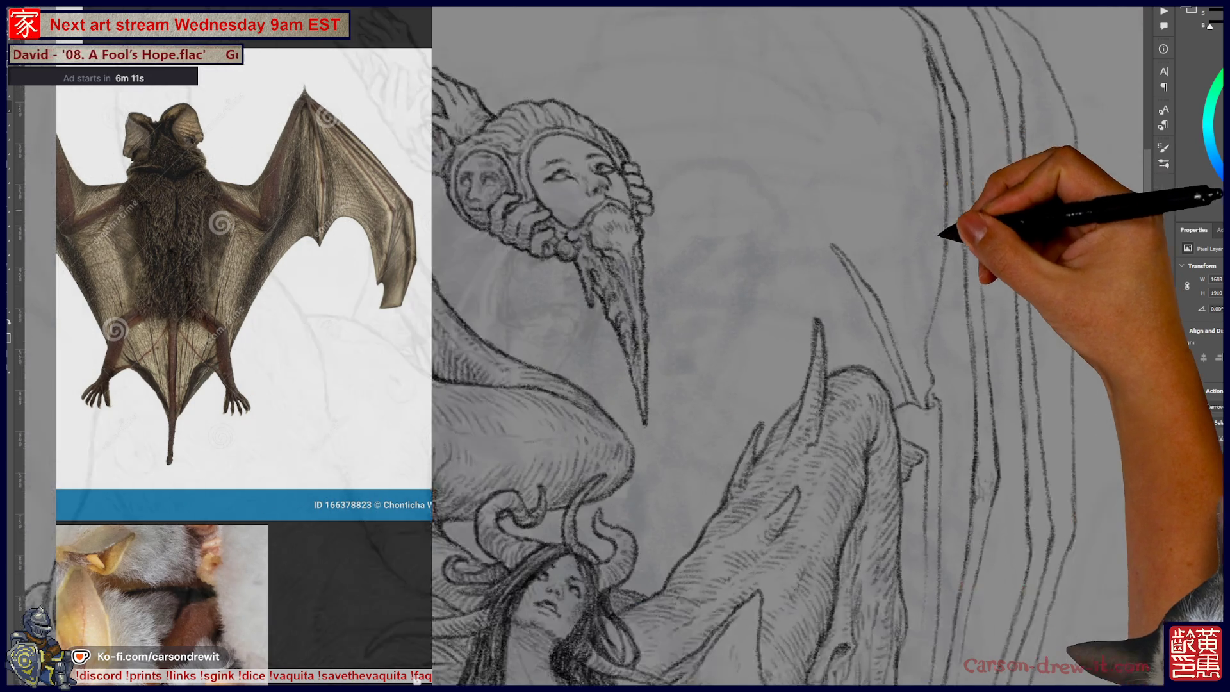
scroll(788, 346, "down", 2)
scroll(794, 378, "down", 3)
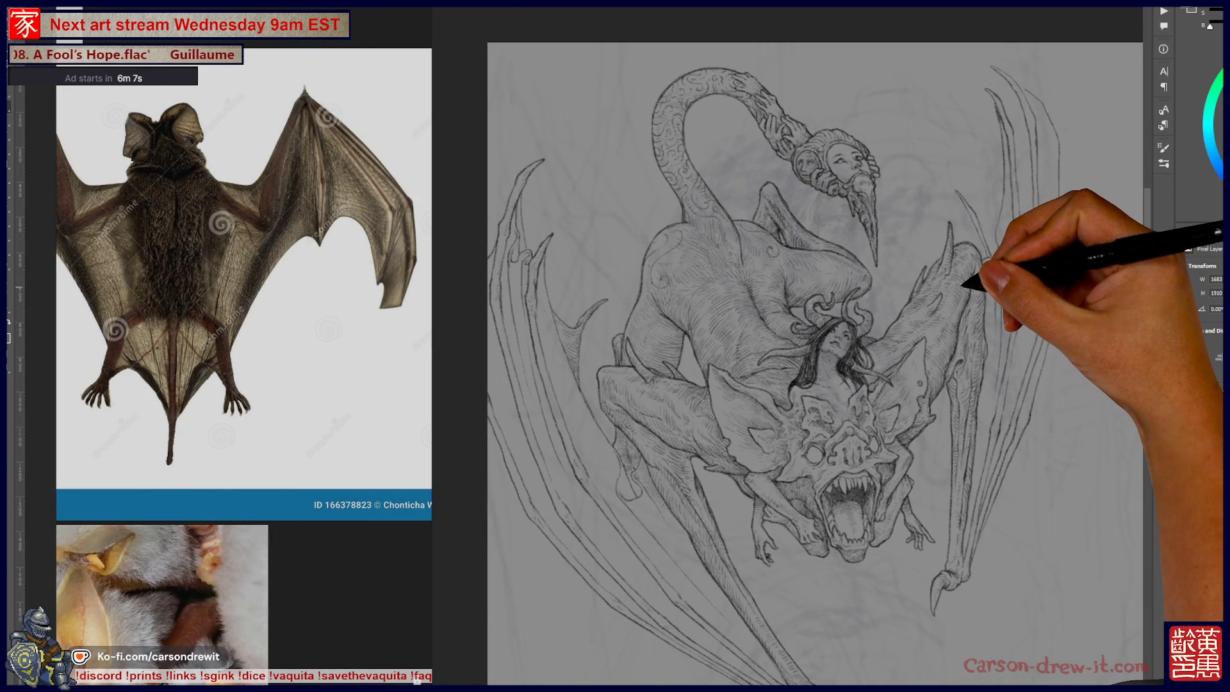
scroll(954, 257, "up", 4)
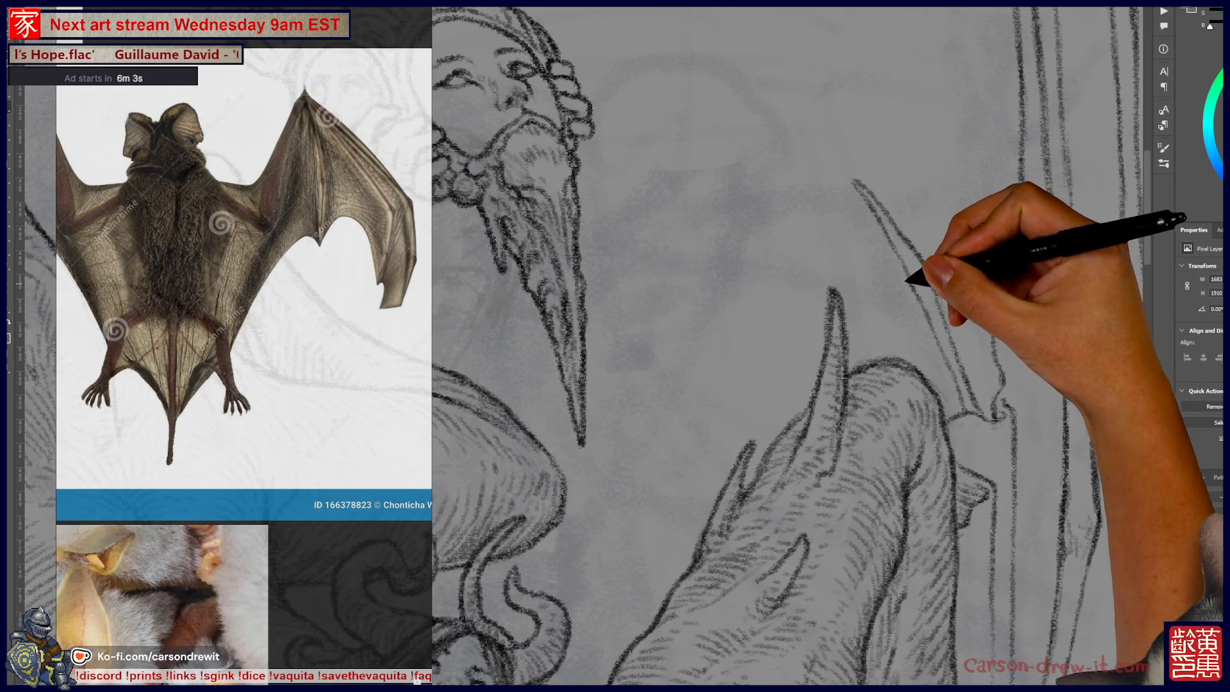
Draw the curved wing-bone line down toward the horn, undoing stray strokes, then zoom out to centre the creature.
left_click_drag(818, 199, 875, 221)
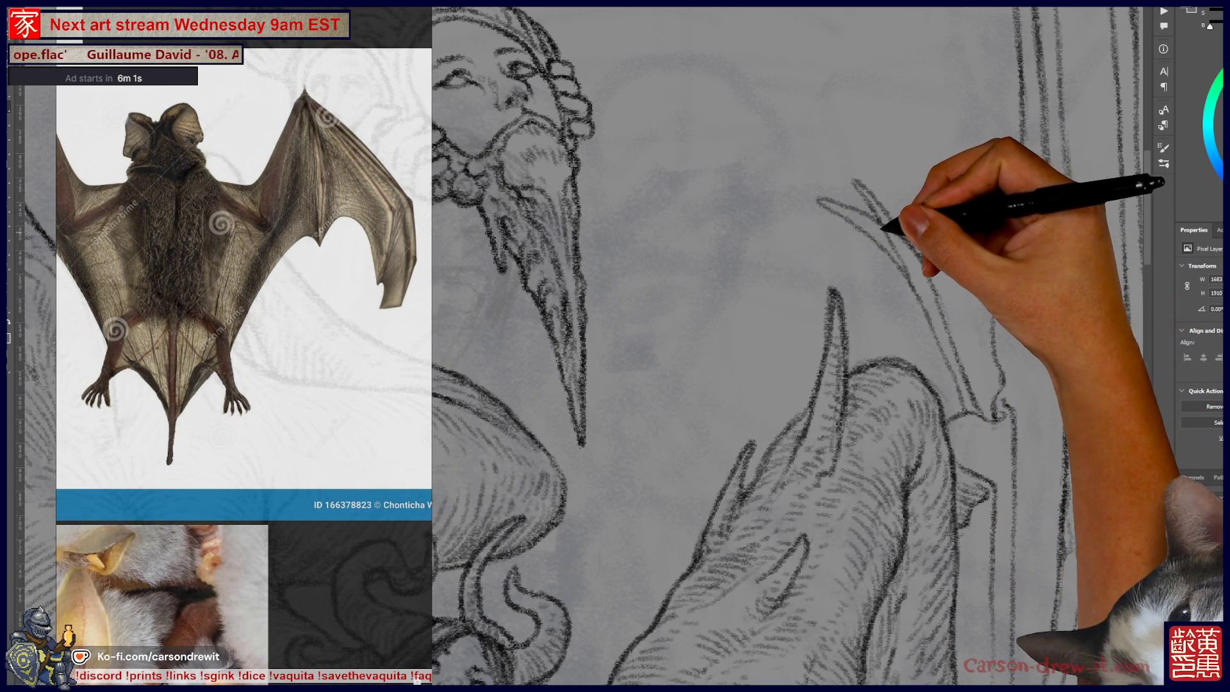
key("ctrl+z")
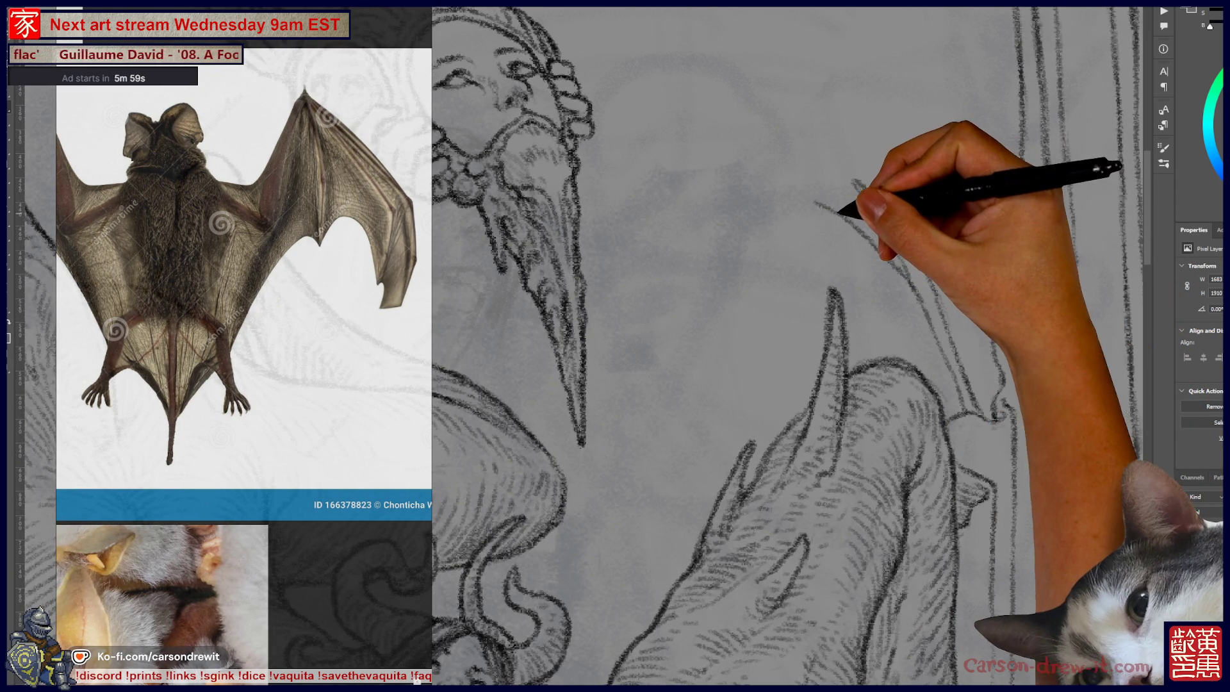
left_click_drag(805, 200, 911, 289)
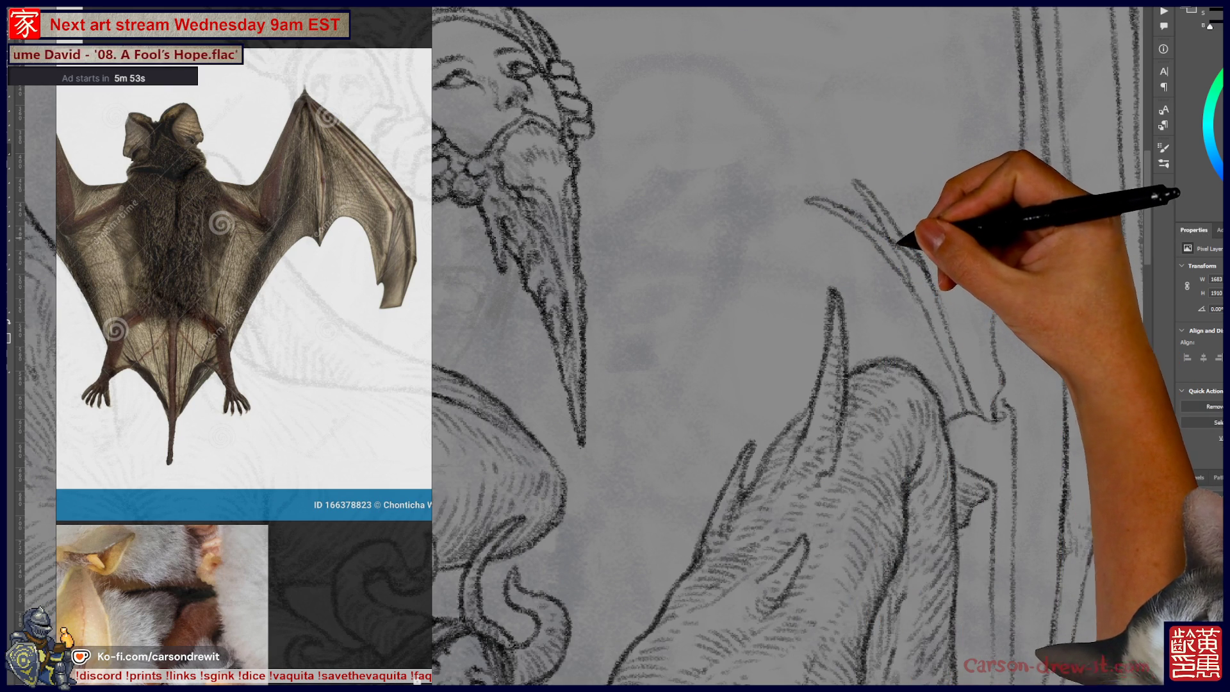
key("ctrl+z")
left_click_drag(852, 193, 925, 262)
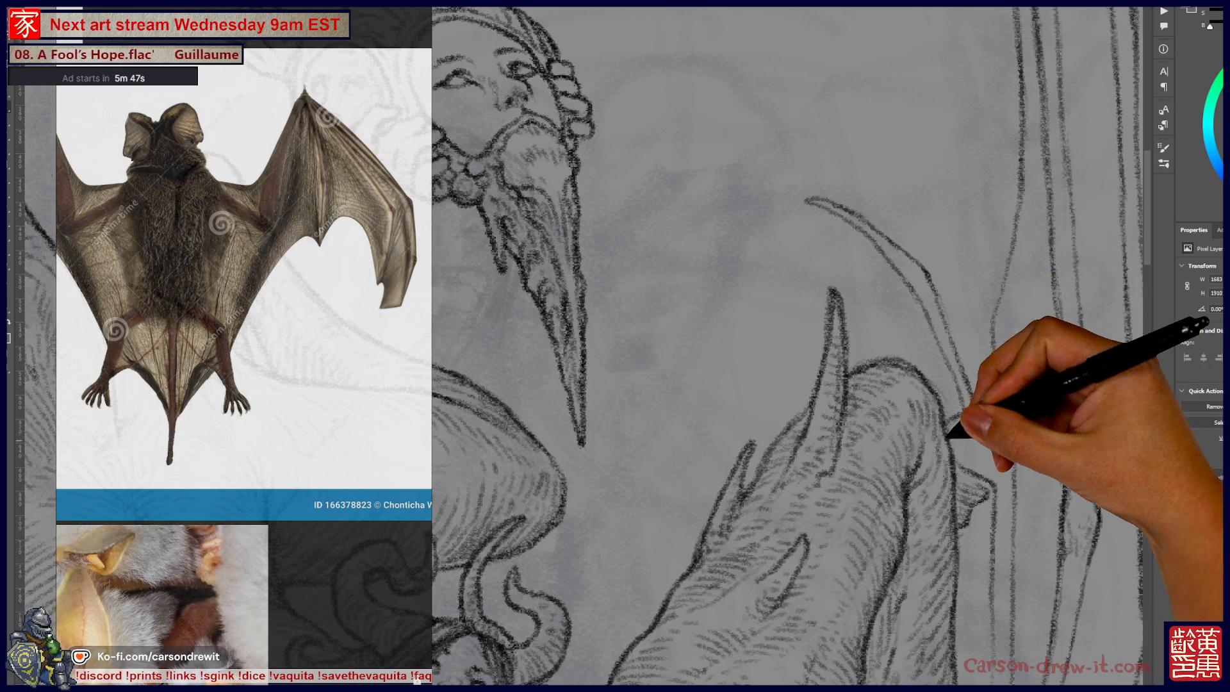
key("ctrl+minus")
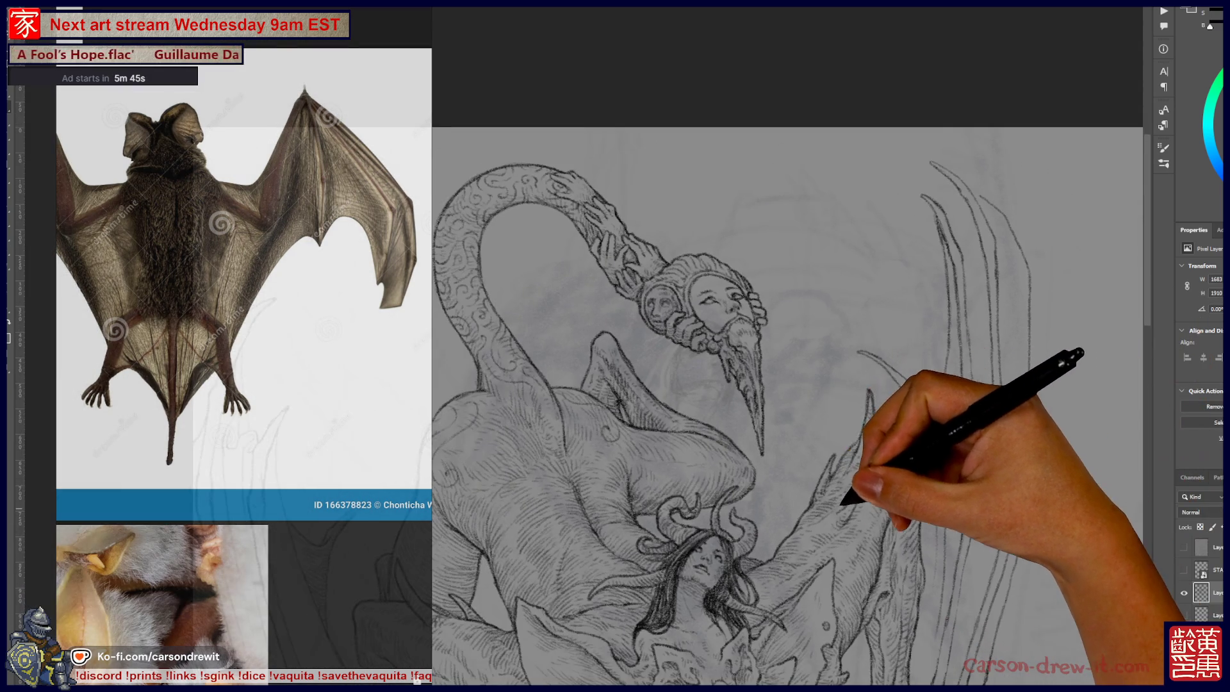
left_click_drag(843, 503, 942, 372)
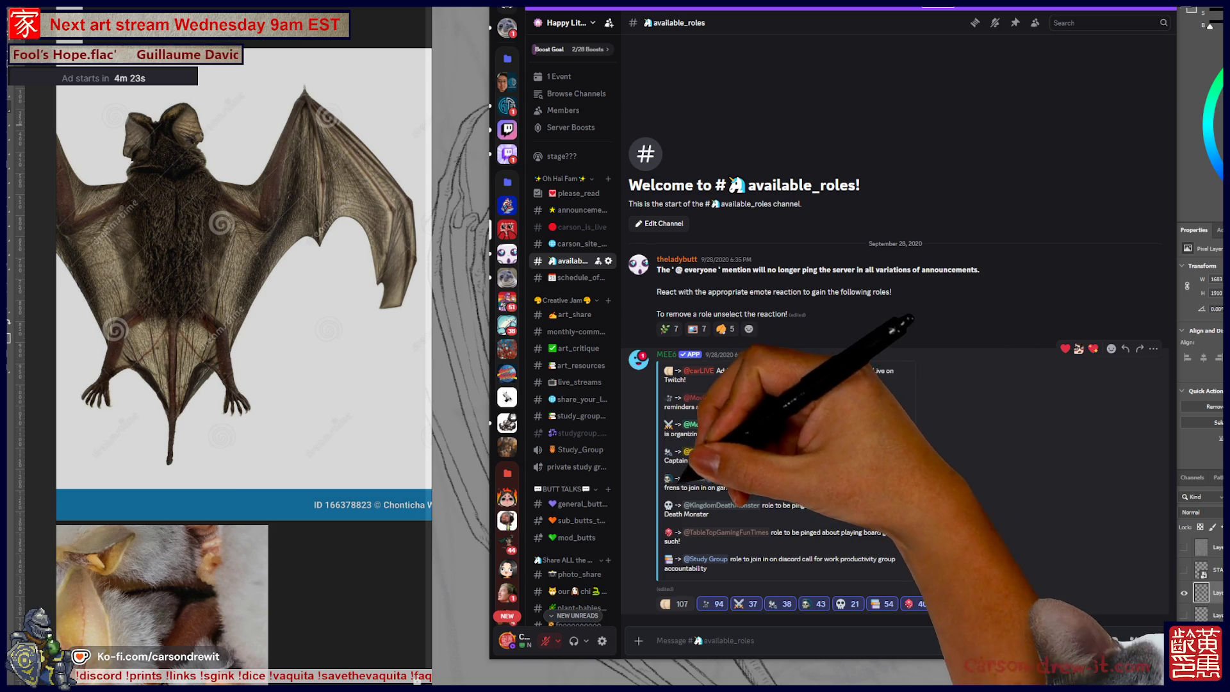
Scroll through the Discord channel list, then Alt+Tab away from Discord.
scroll(570, 433, "down", 5)
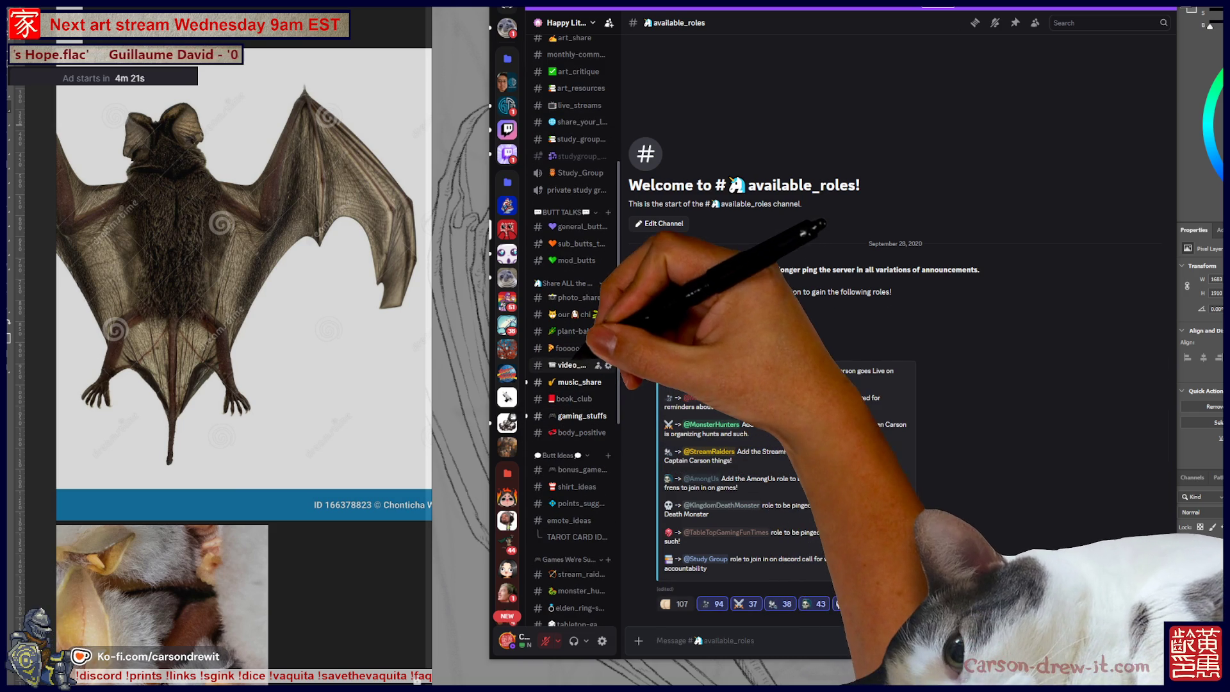
scroll(570, 384, "up", 3)
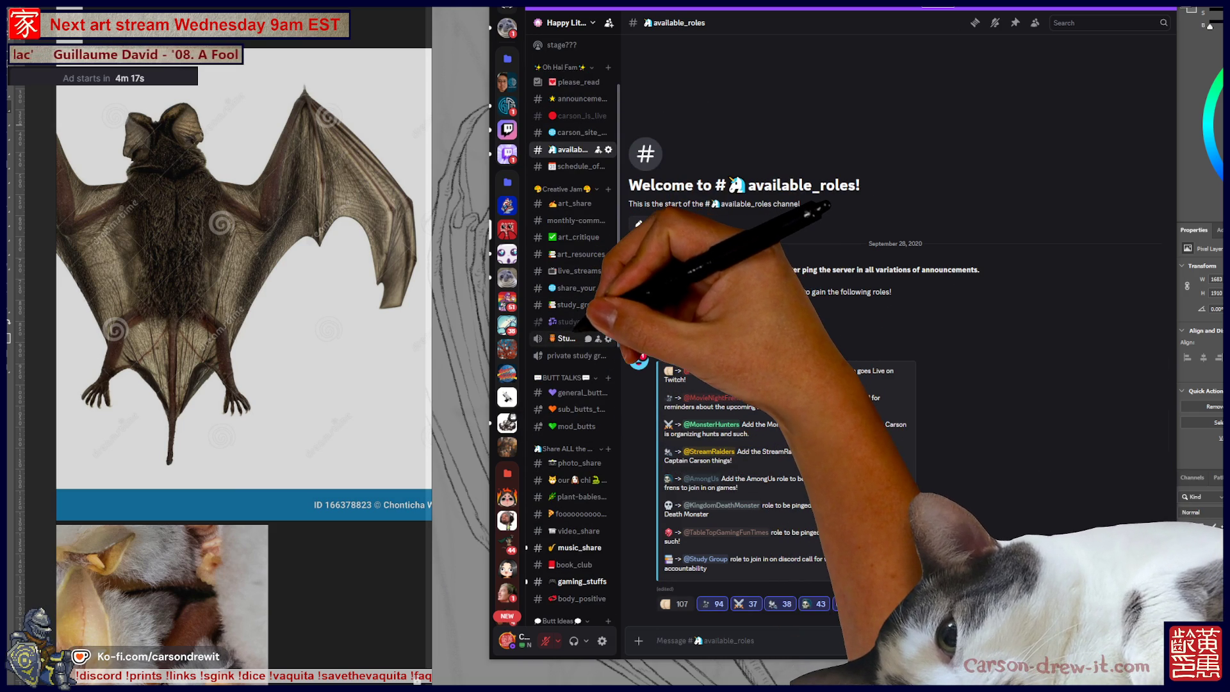
scroll(570, 321, "up", 2)
key("alt+Tab")
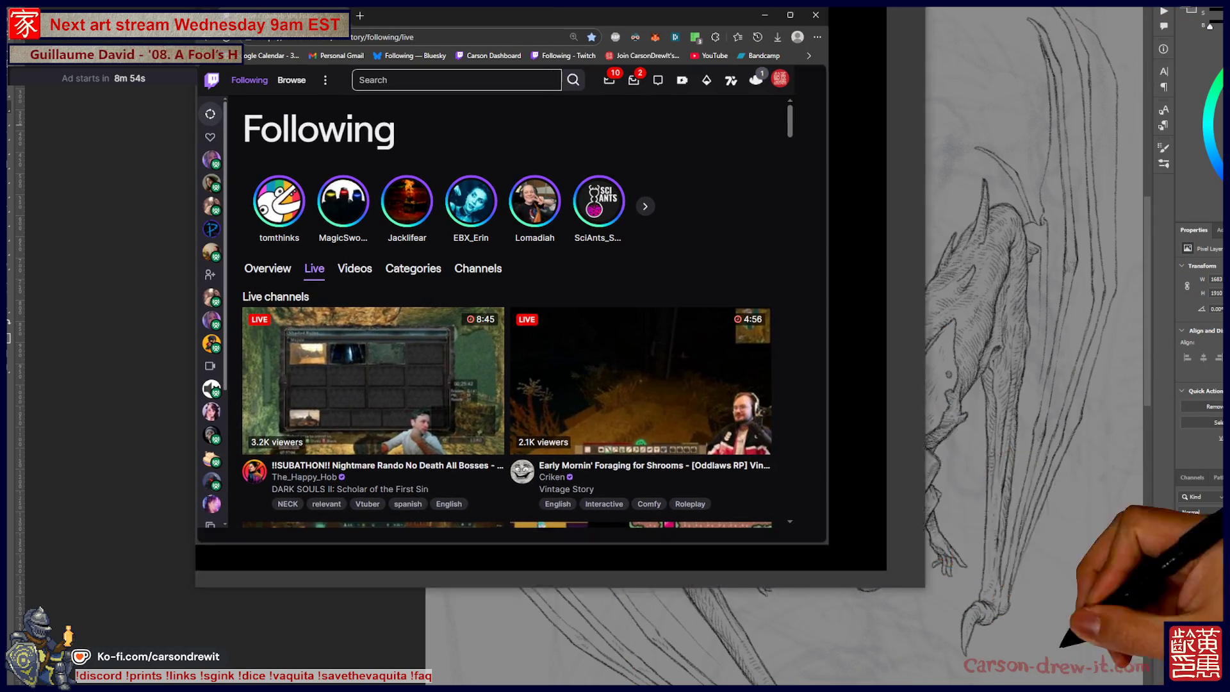
Scroll down and back up through the grid of live followed channels, then enlarge the page.
scroll(762, 496, "down", 15)
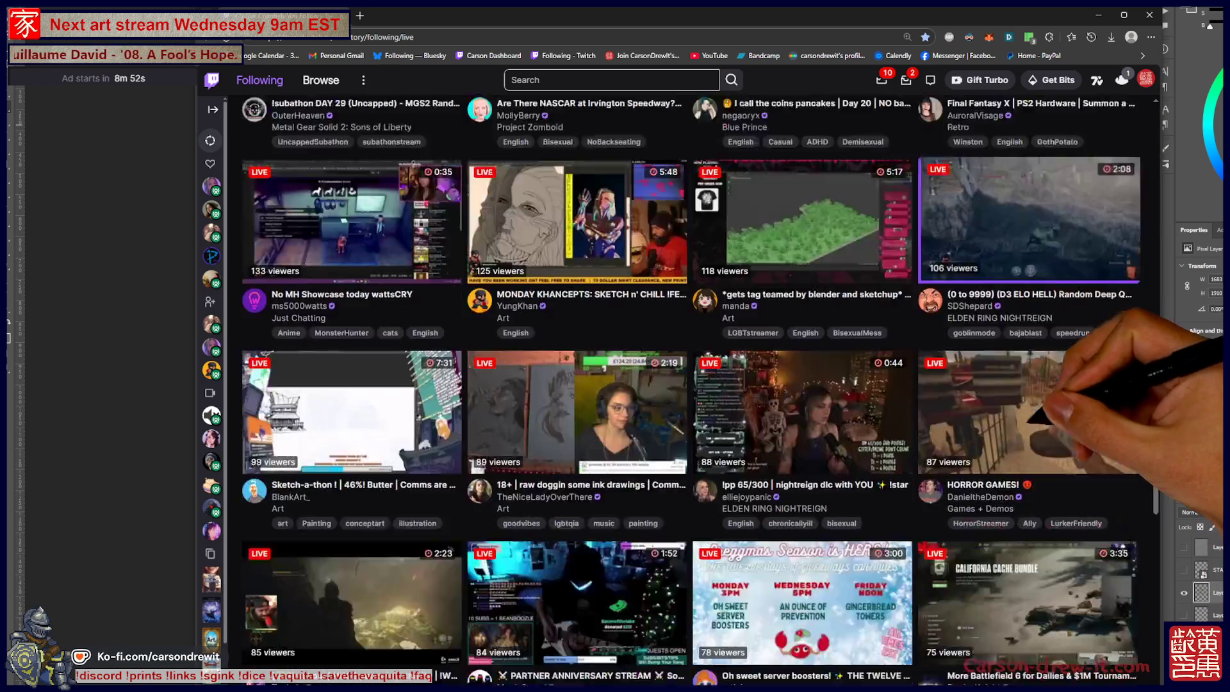
scroll(689, 391, "down", 10)
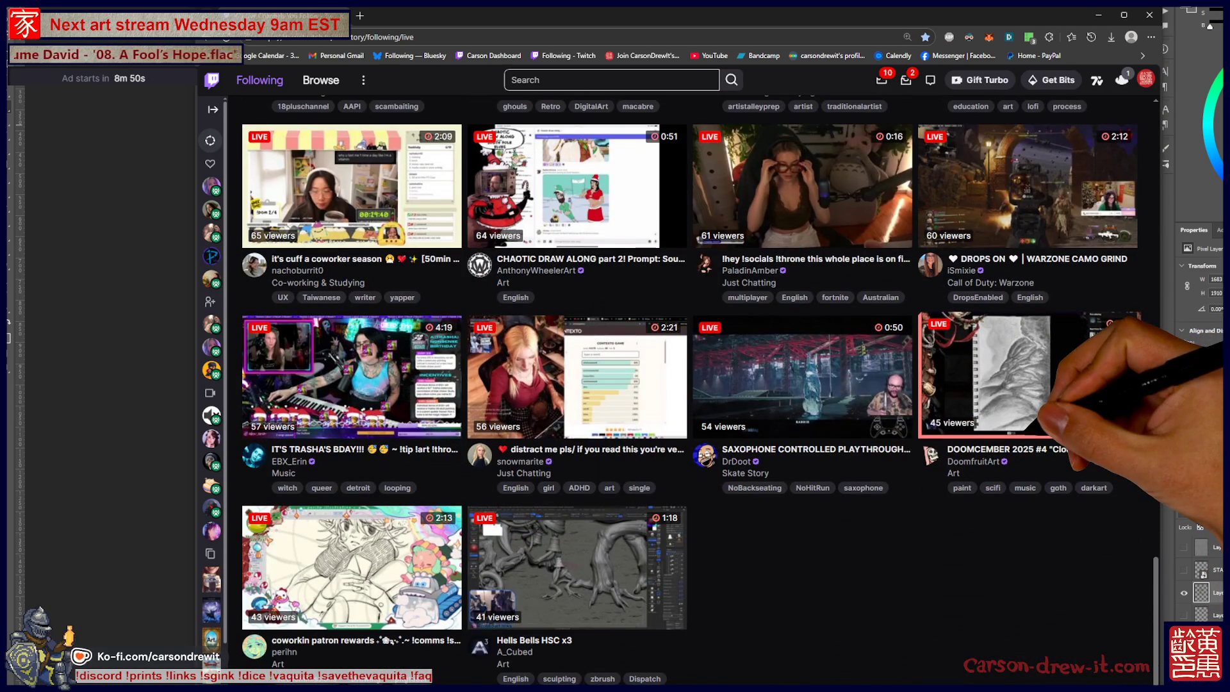
scroll(699, 390, "down", 7)
scroll(689, 392, "down", 5)
scroll(690, 392, "up", 6)
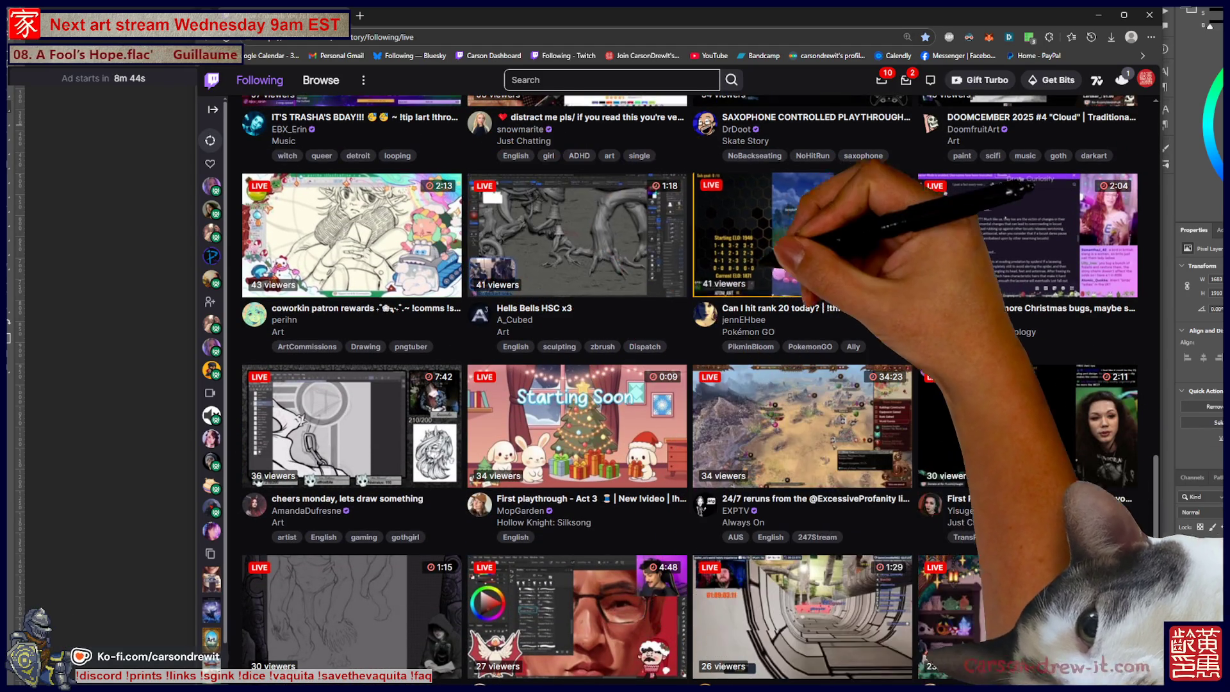
scroll(690, 391, "down", 15)
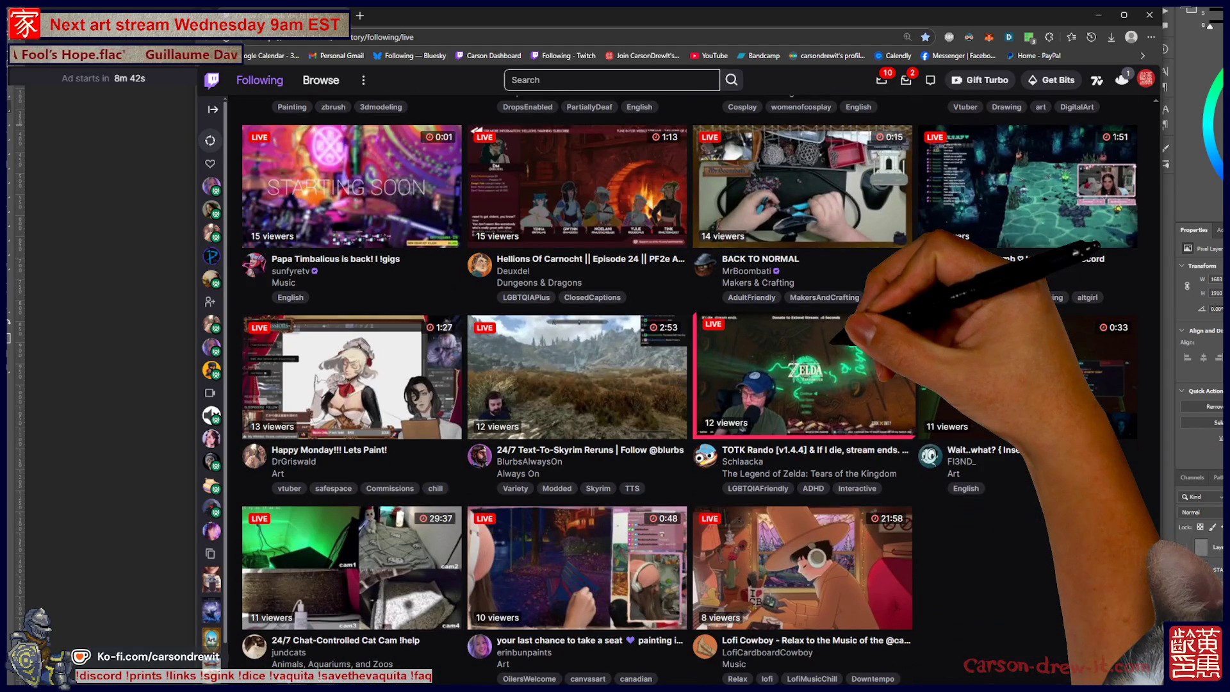
scroll(690, 391, "down", 2)
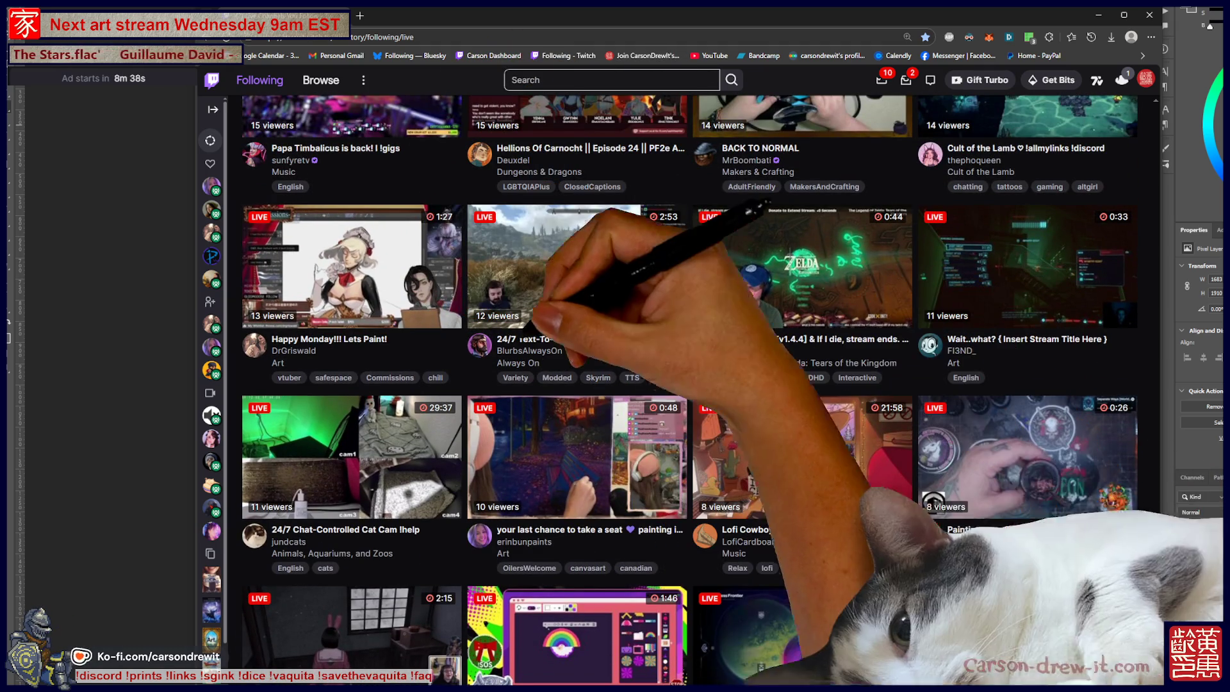
scroll(689, 391, "down", 7)
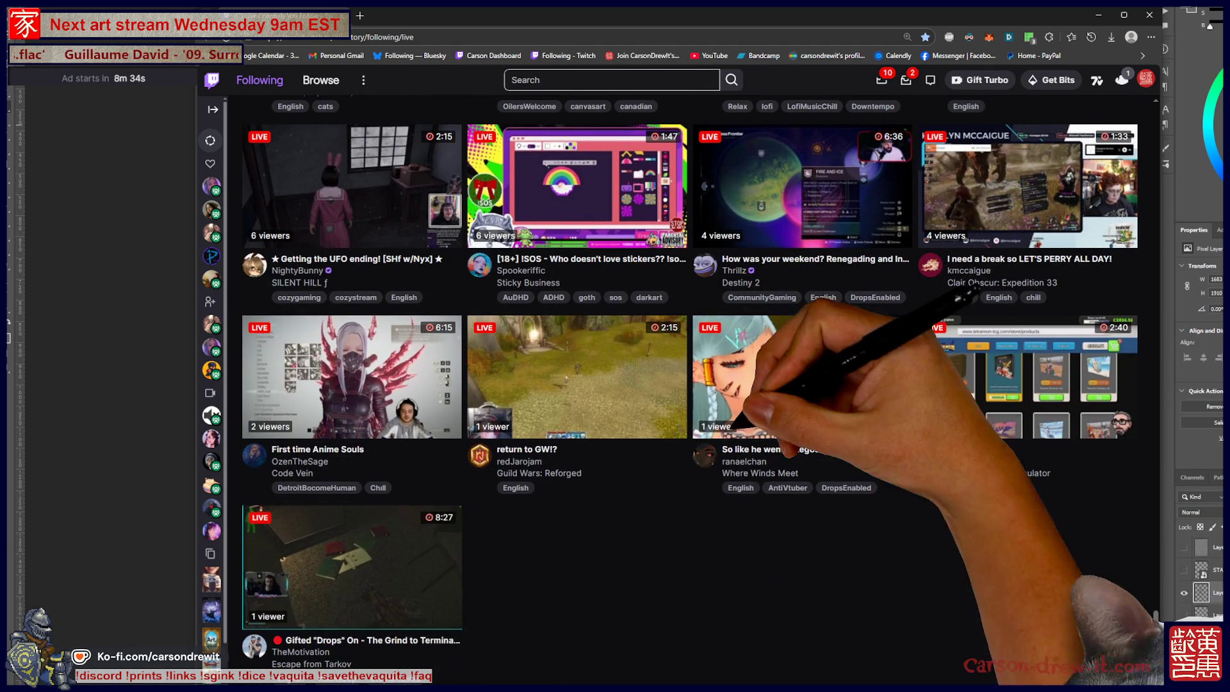
scroll(691, 391, "up", 3)
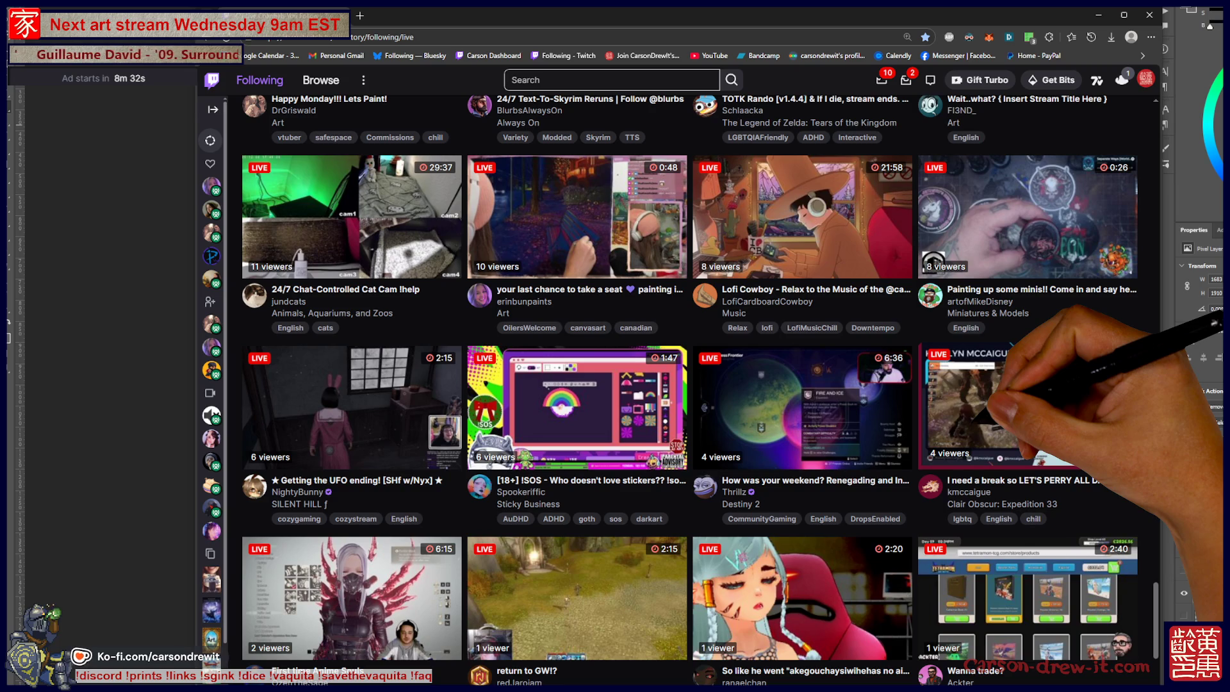
scroll(690, 392, "up", 1)
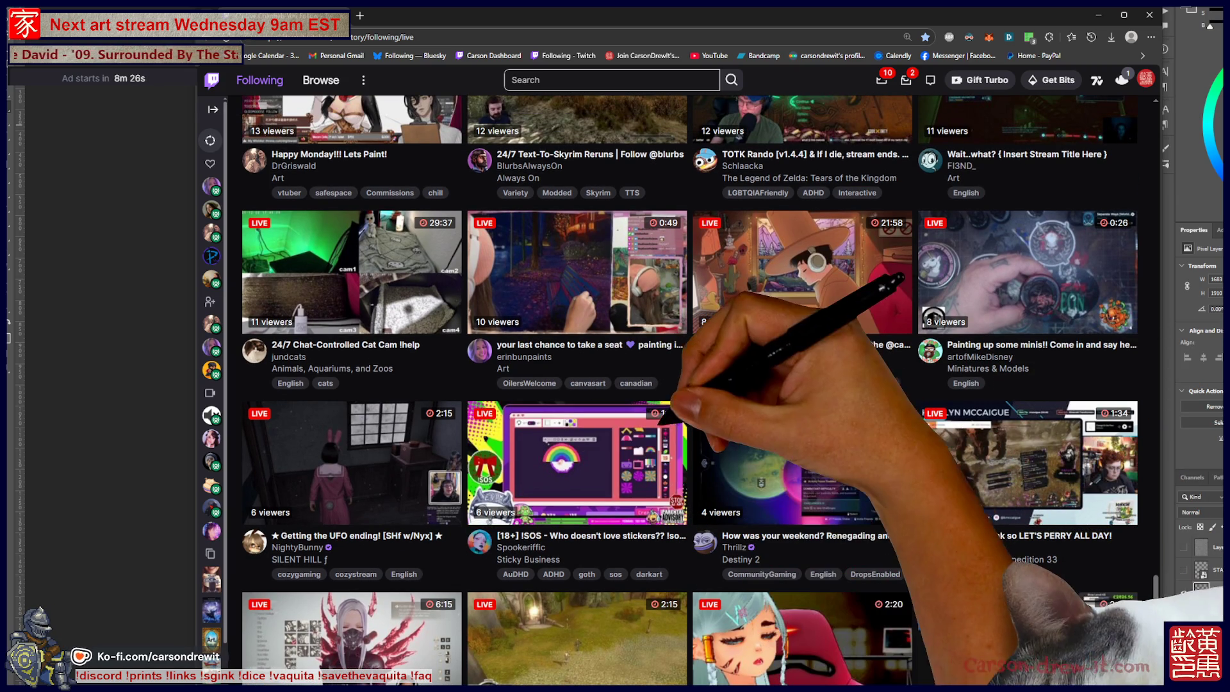
scroll(690, 391, "up", 1)
scroll(689, 391, "up", 1)
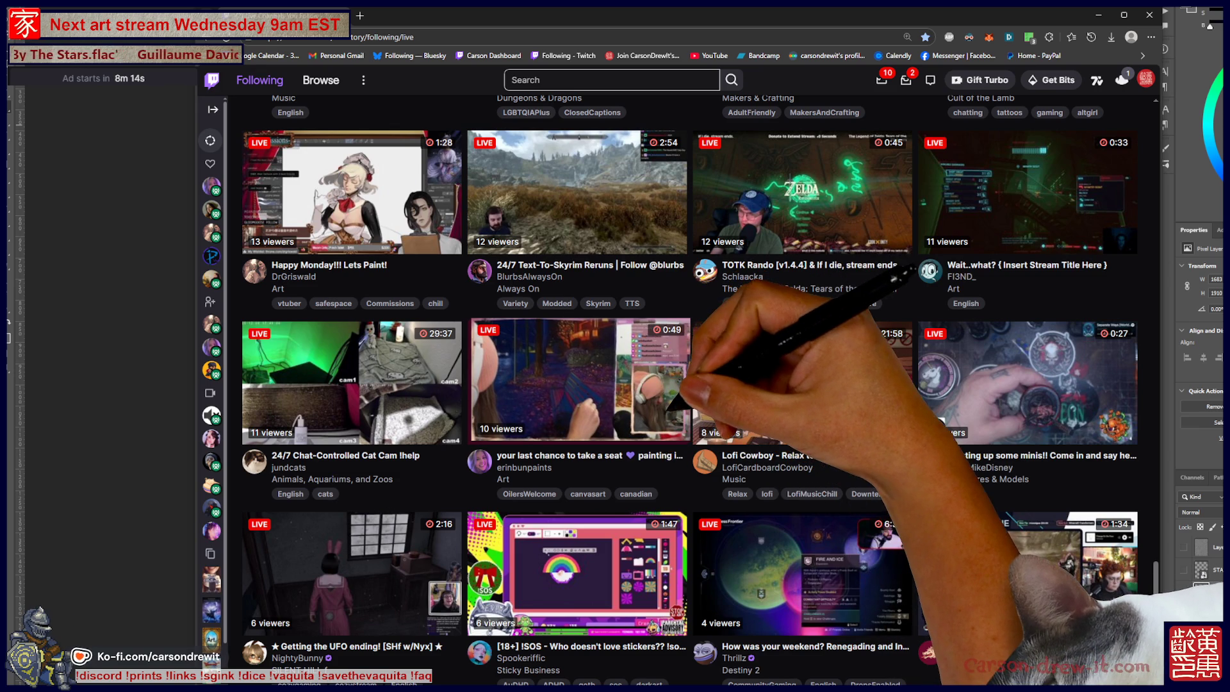
key("ctrl+plus")
key("ctrl+plus")
key("ctrl+plus")
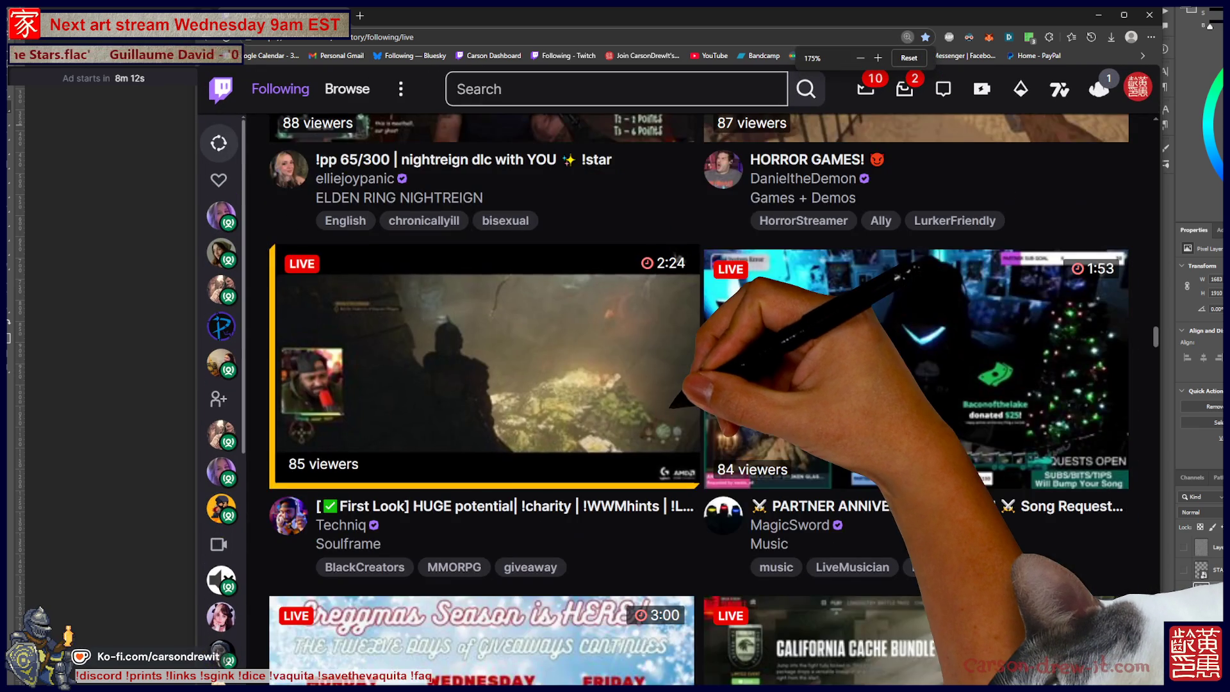
Browse the enlarged Following stream cards, up to the art and Hollow Knight: Silksong streams.
scroll(698, 397, "down", 5)
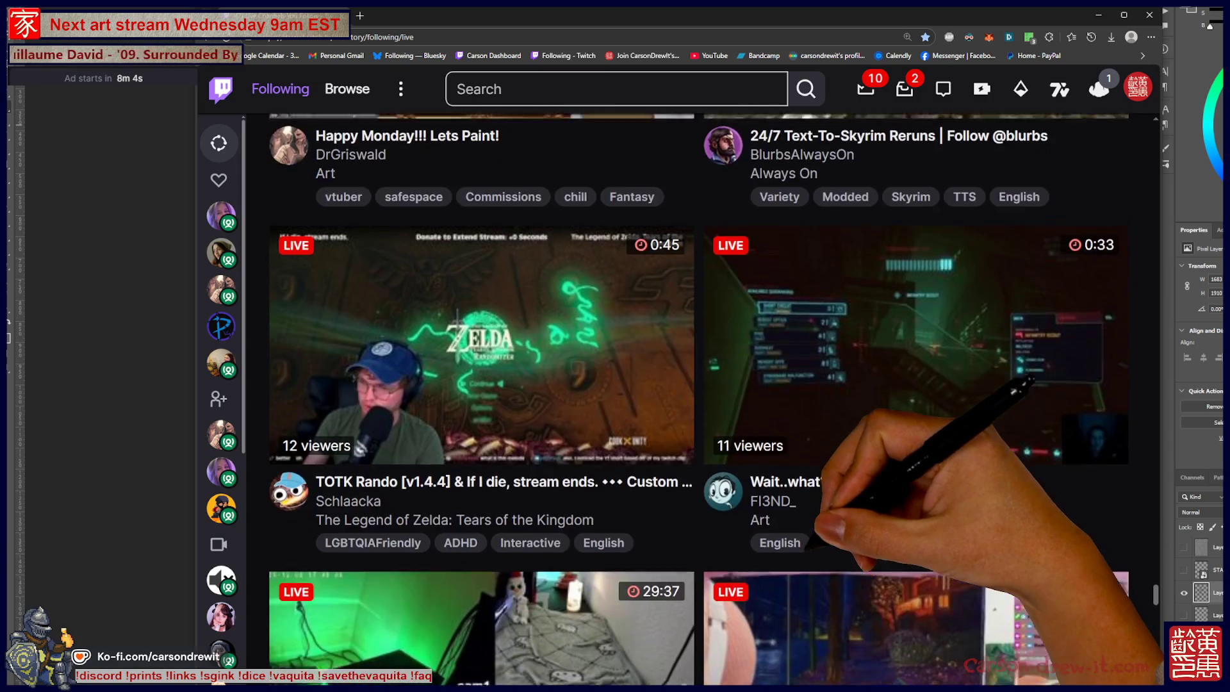
scroll(698, 397, "down", 2)
scroll(699, 397, "up", 1)
scroll(699, 397, "down", 1)
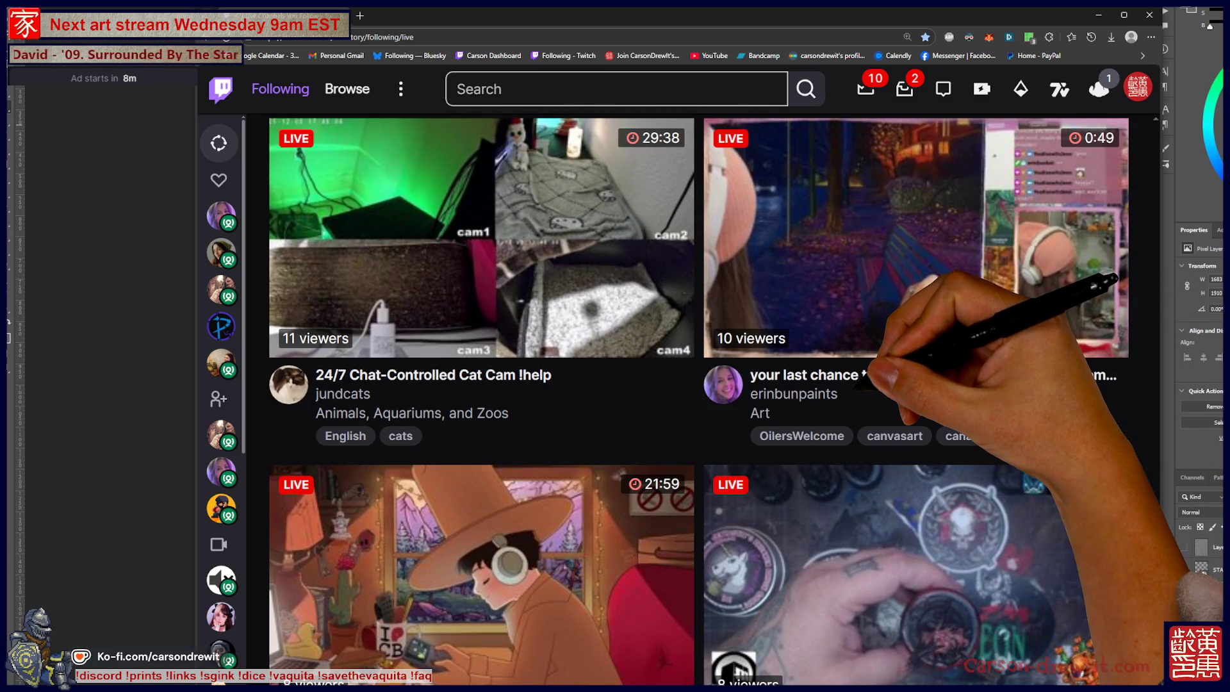
scroll(699, 396, "up", 1)
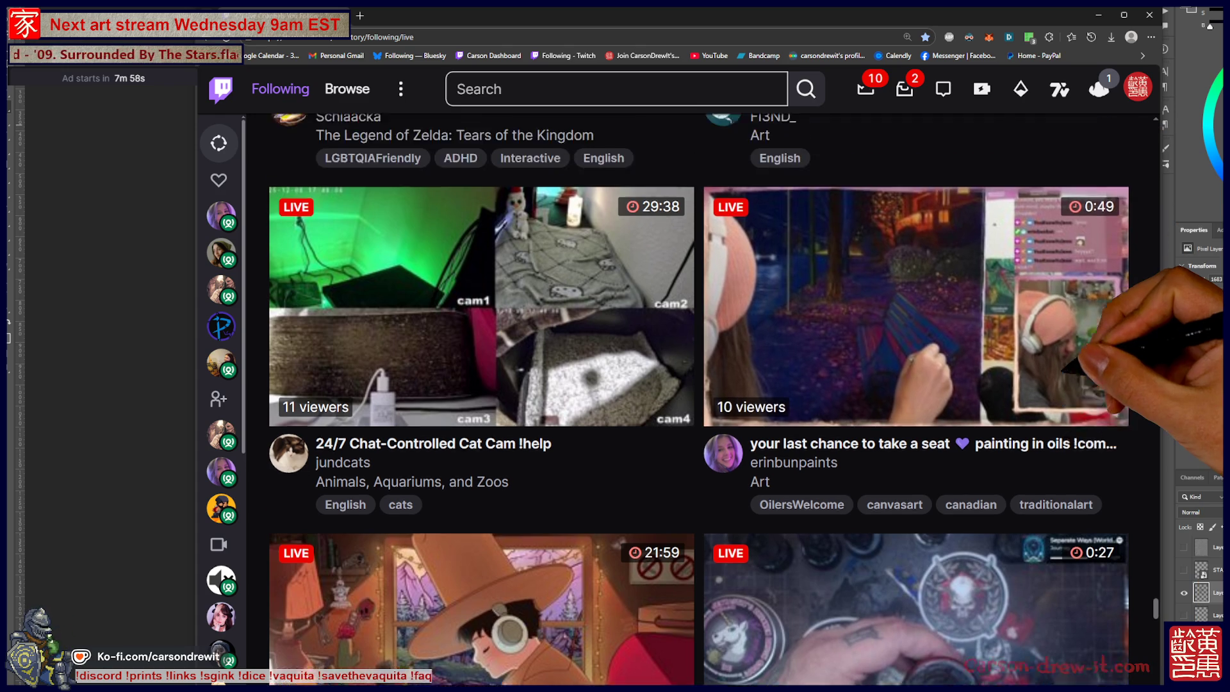
scroll(698, 397, "up", 5)
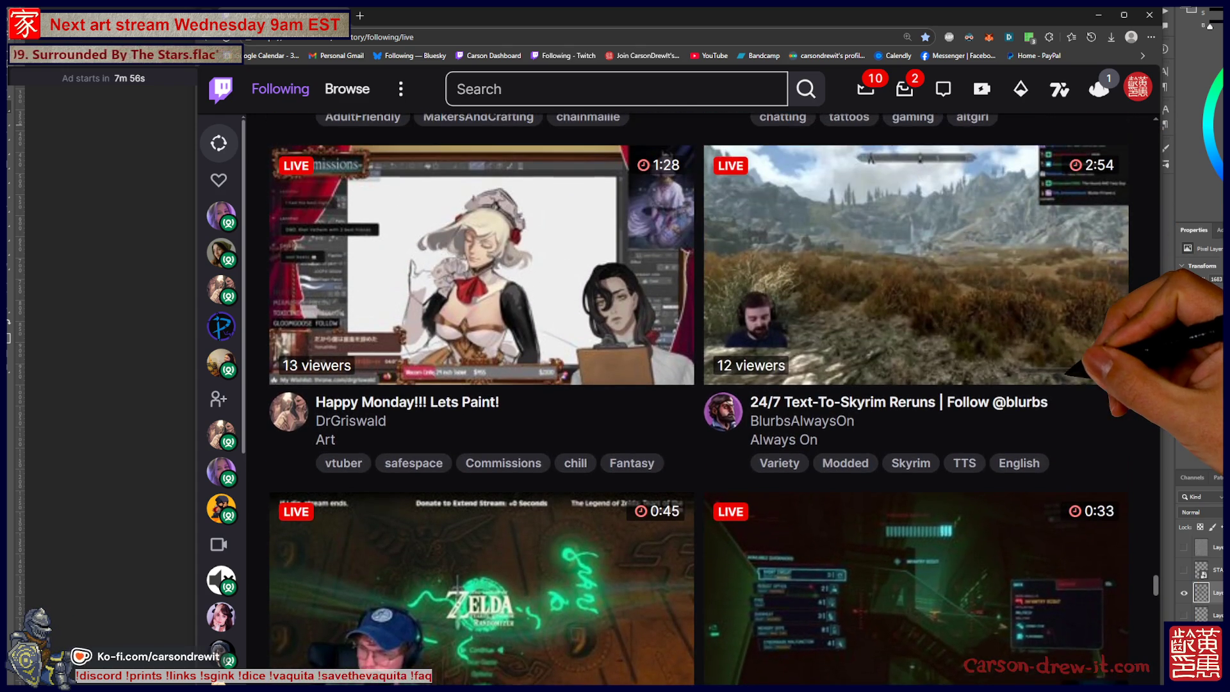
scroll(698, 396, "up", 2)
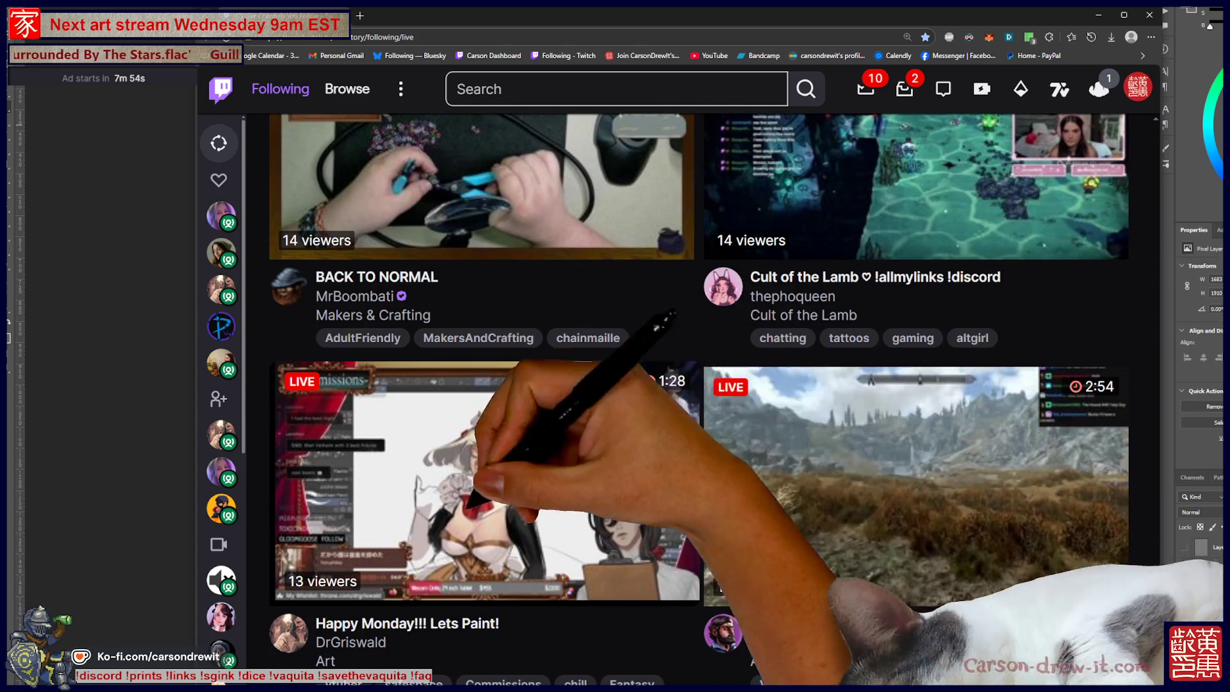
scroll(699, 396, "up", 3)
scroll(699, 397, "up", 2)
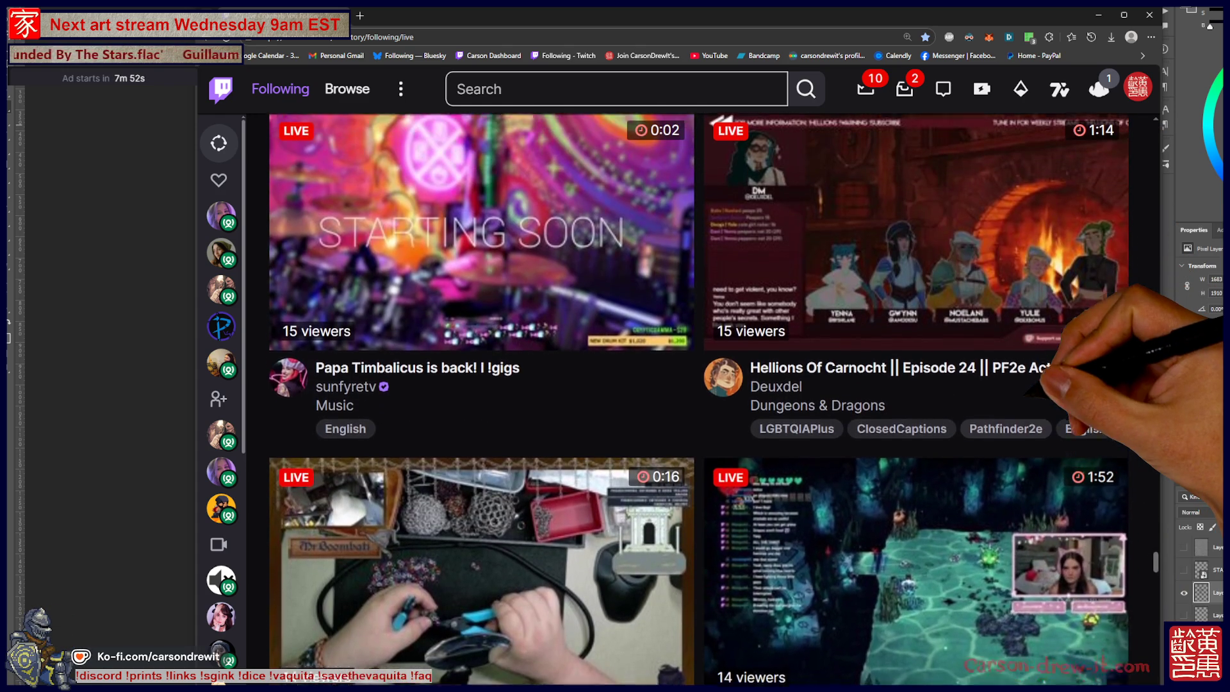
scroll(915, 468, "down", 2)
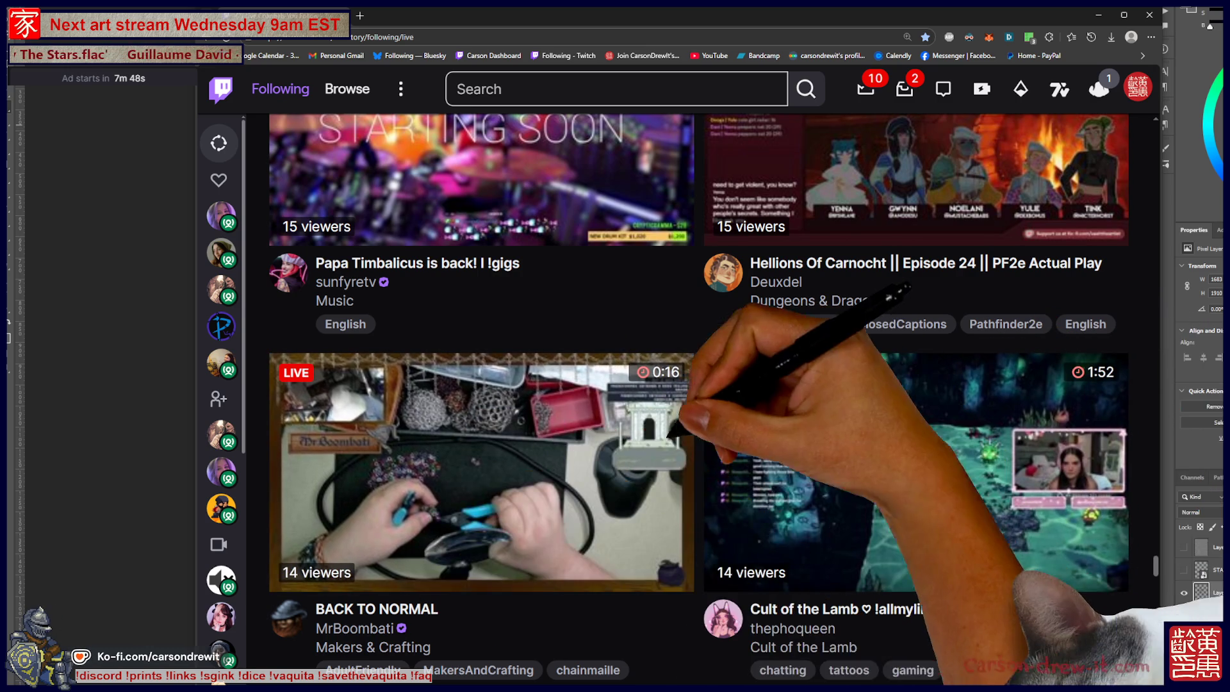
scroll(699, 397, "up", 6)
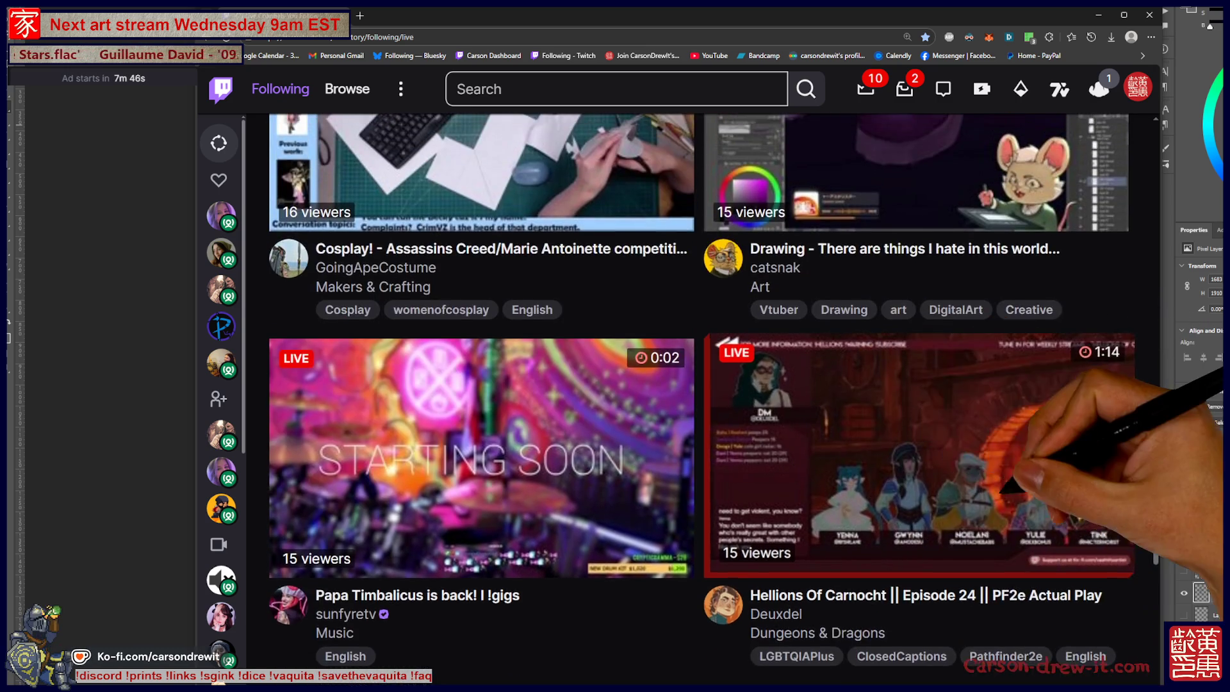
scroll(698, 397, "up", 2)
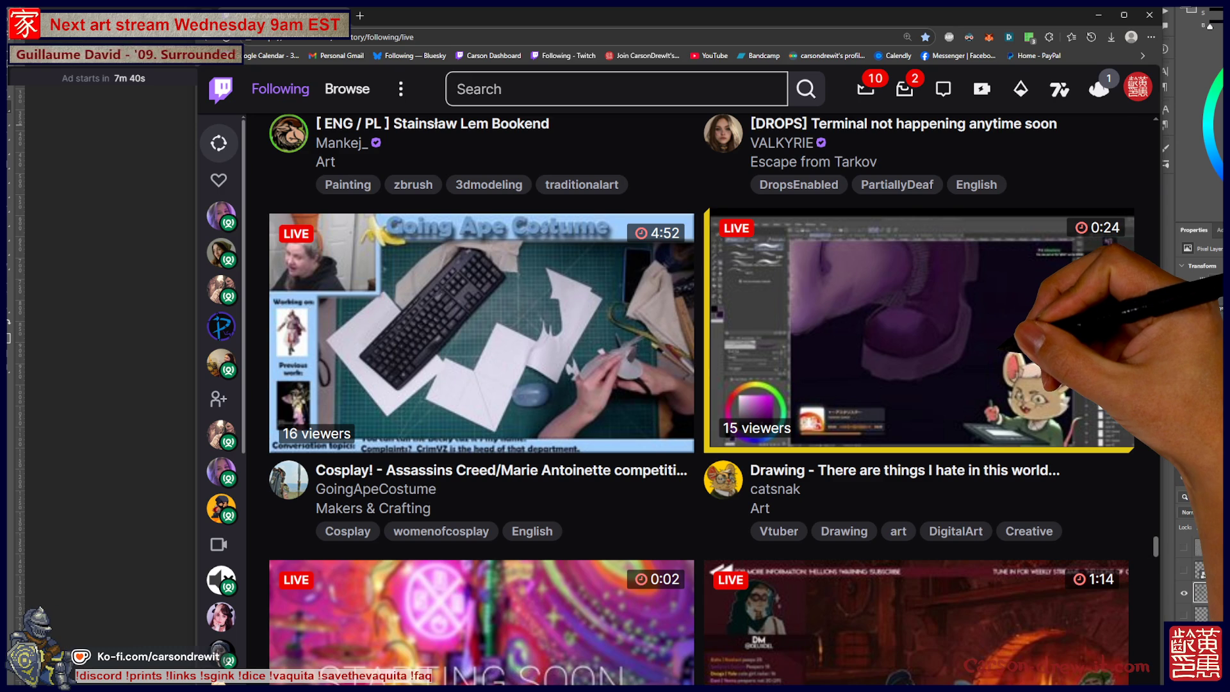
scroll(702, 399, "up", 4)
scroll(699, 397, "up", 3)
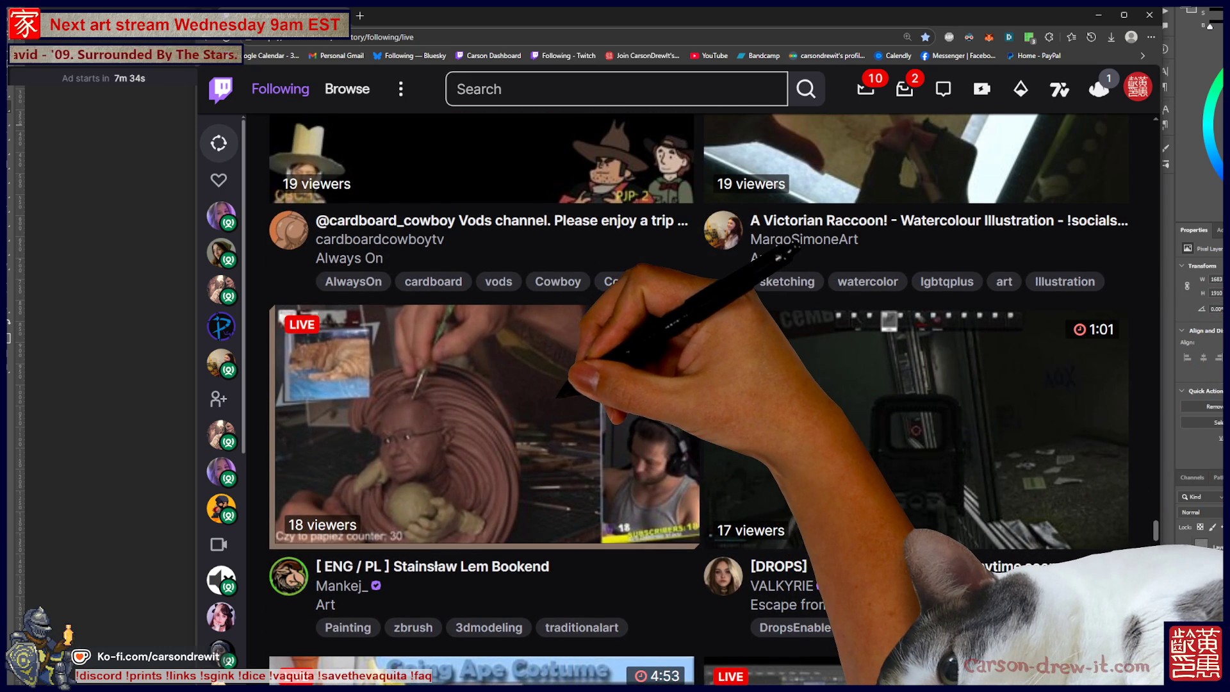
scroll(698, 398, "up", 3)
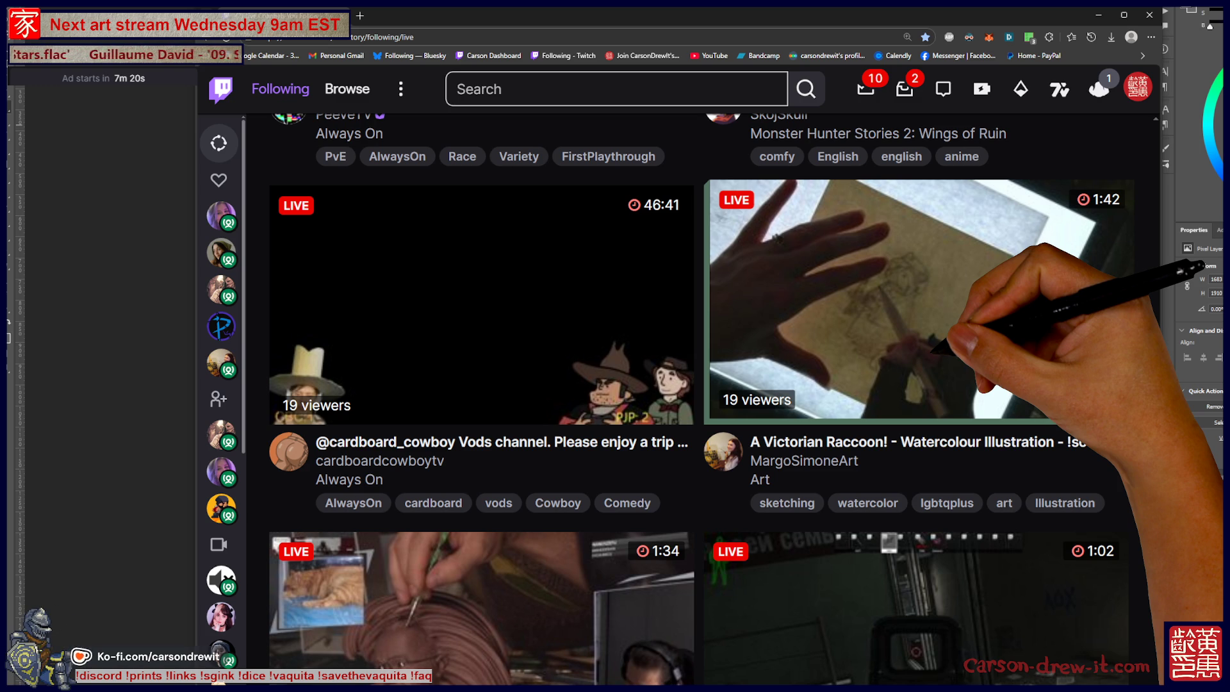
scroll(704, 396, "up", 4)
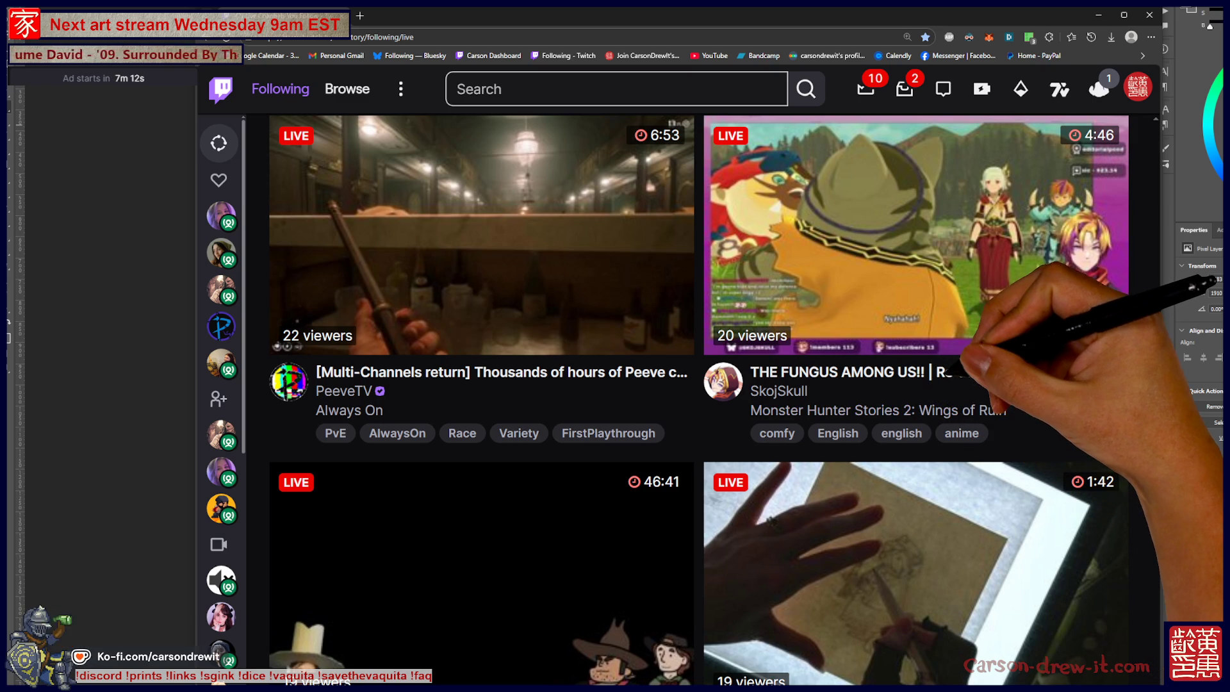
scroll(705, 397, "up", 10)
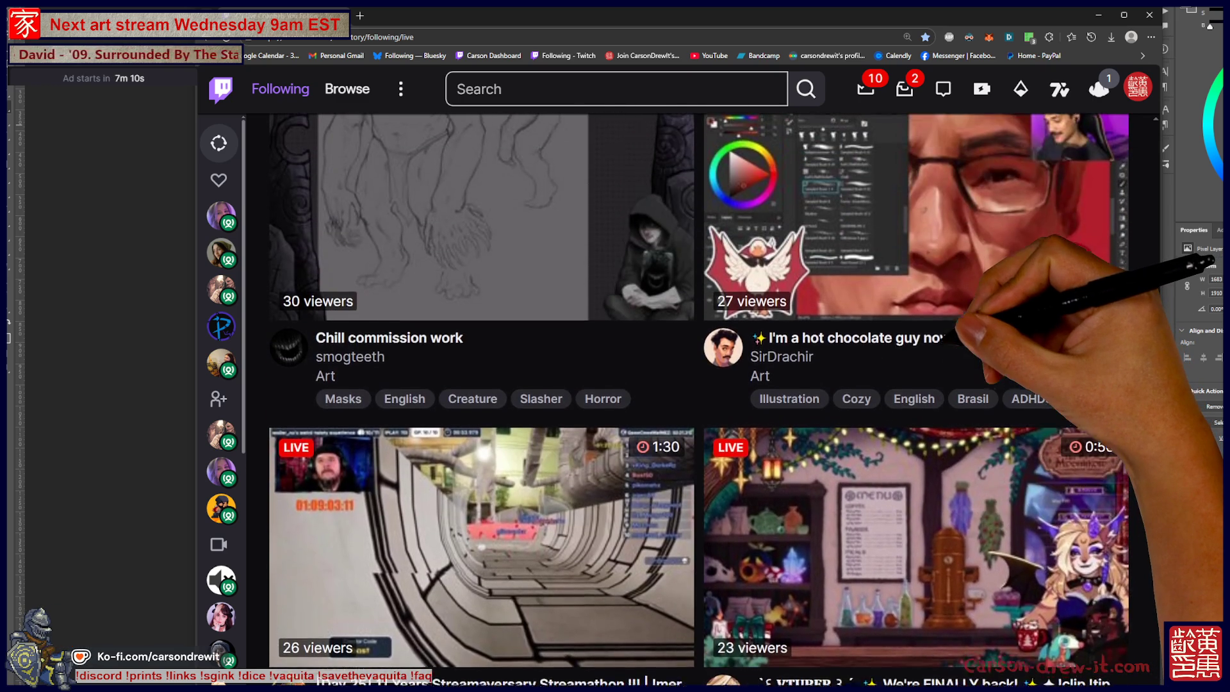
scroll(919, 314, "up", 2)
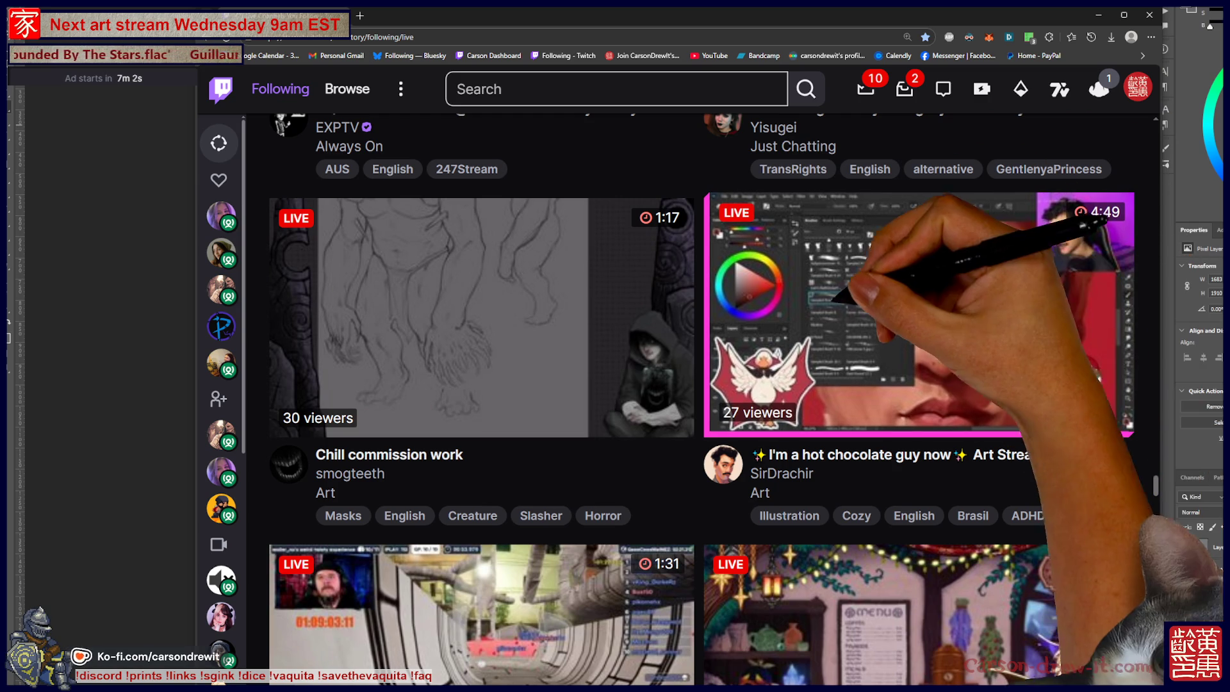
scroll(896, 320, "up", 4)
scroll(704, 397, "down", 3)
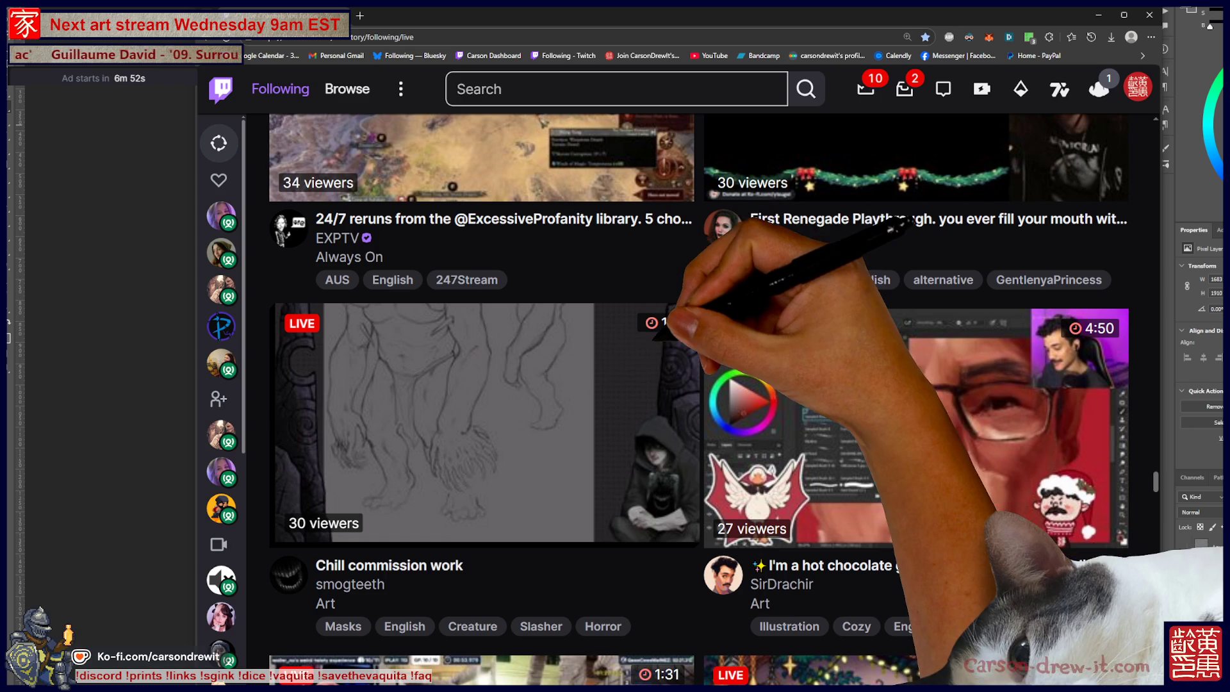
scroll(734, 400, "up", 2)
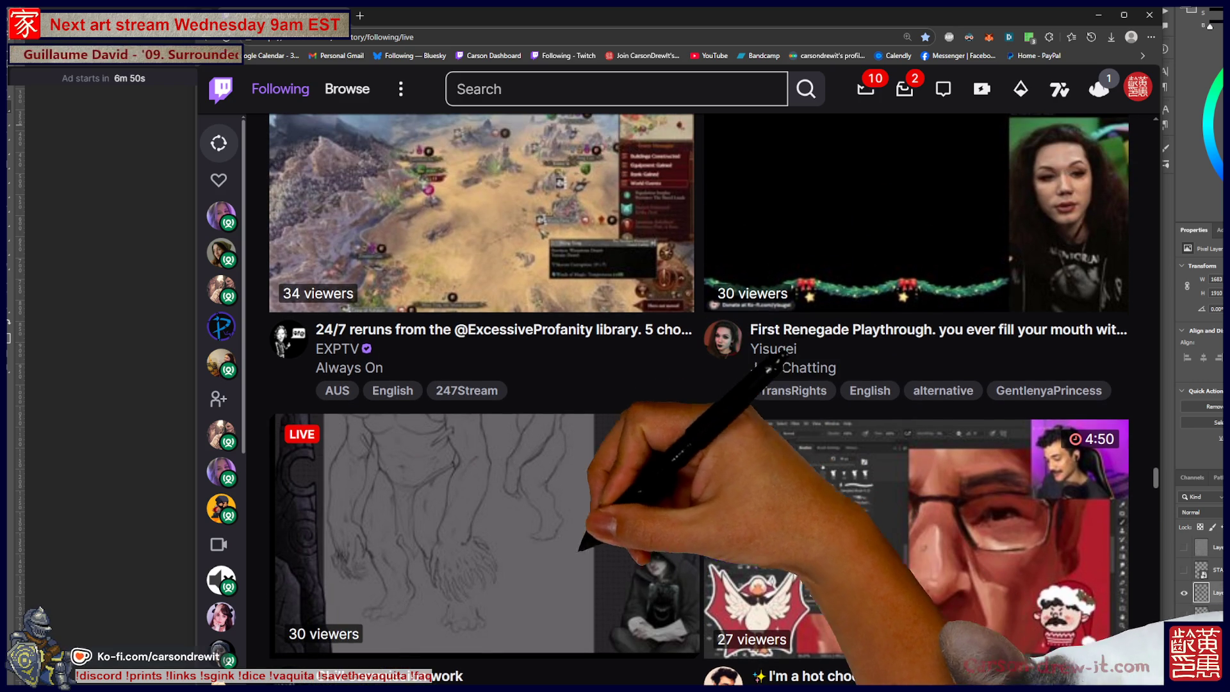
scroll(700, 399, "up", 4)
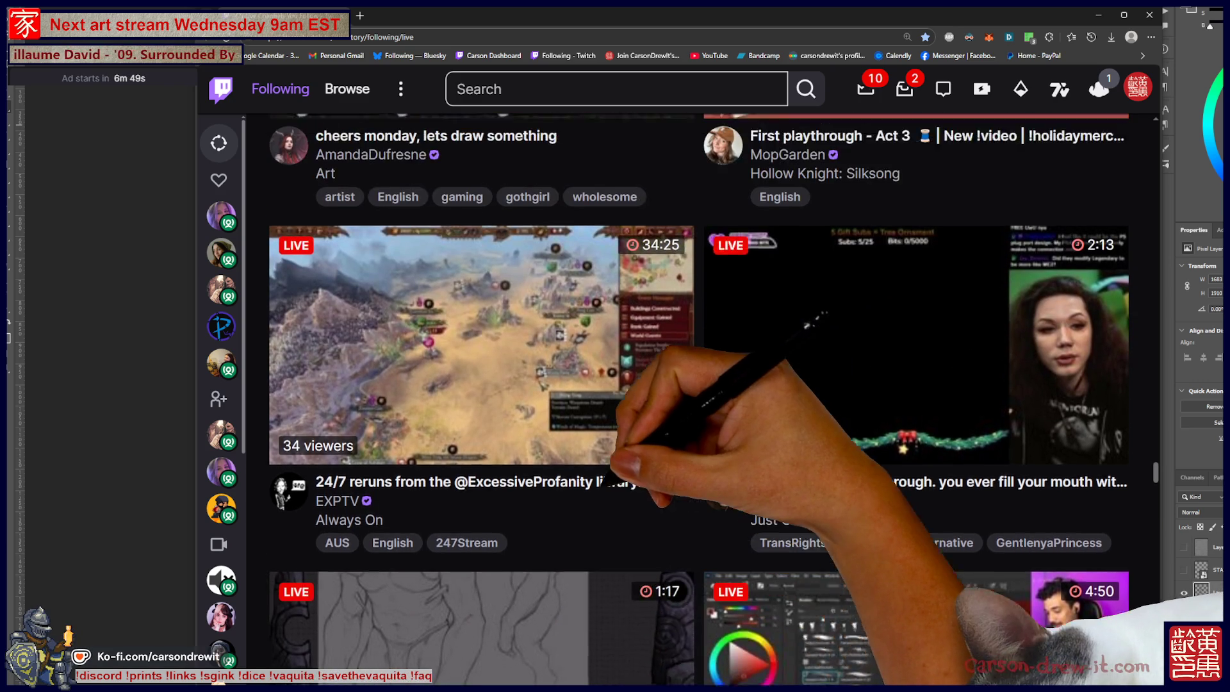
scroll(699, 399, "up", 2)
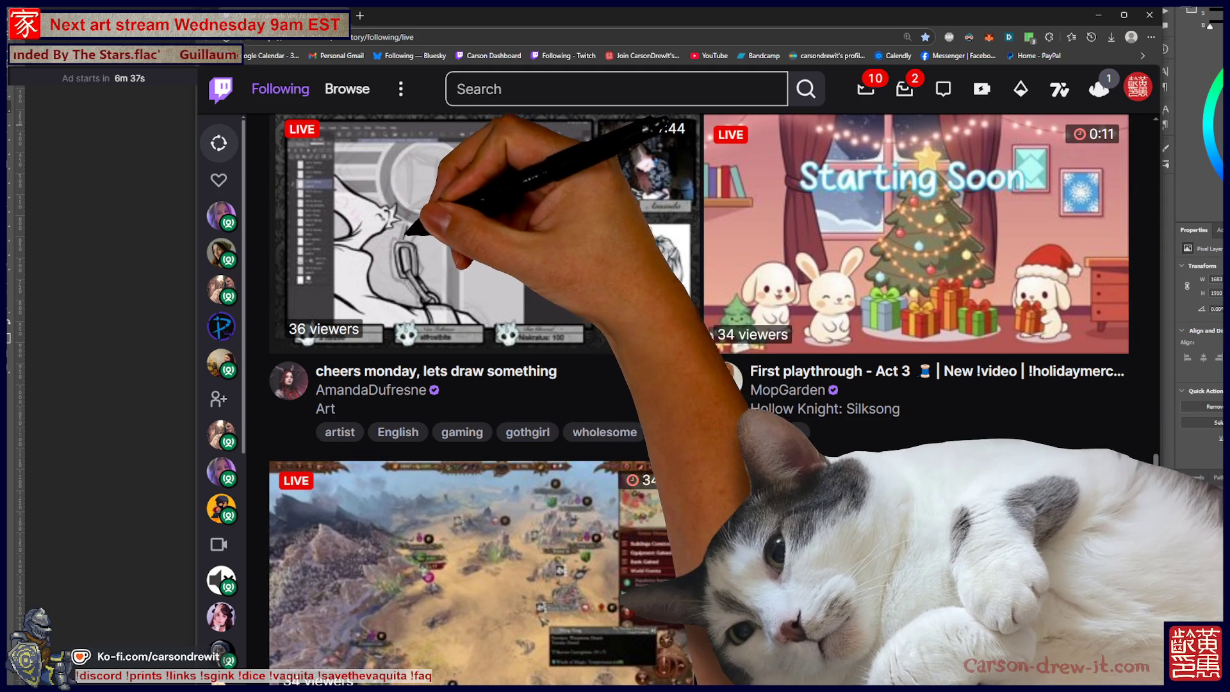
key("Tab")
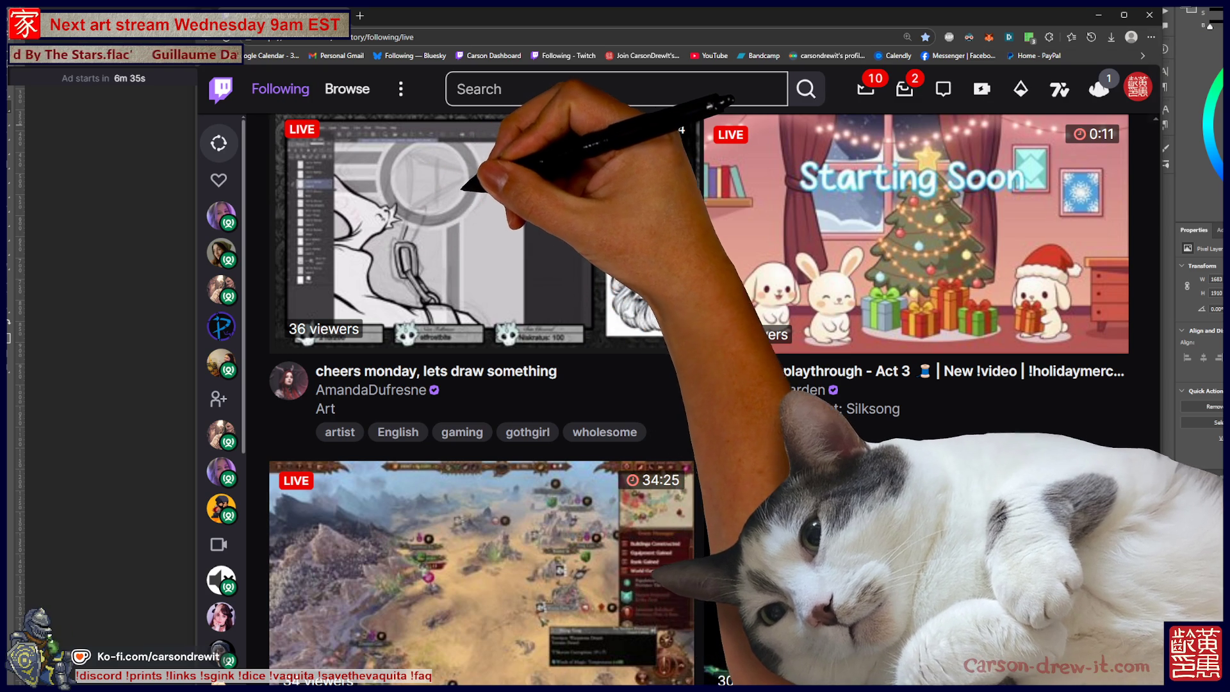
key("F12")
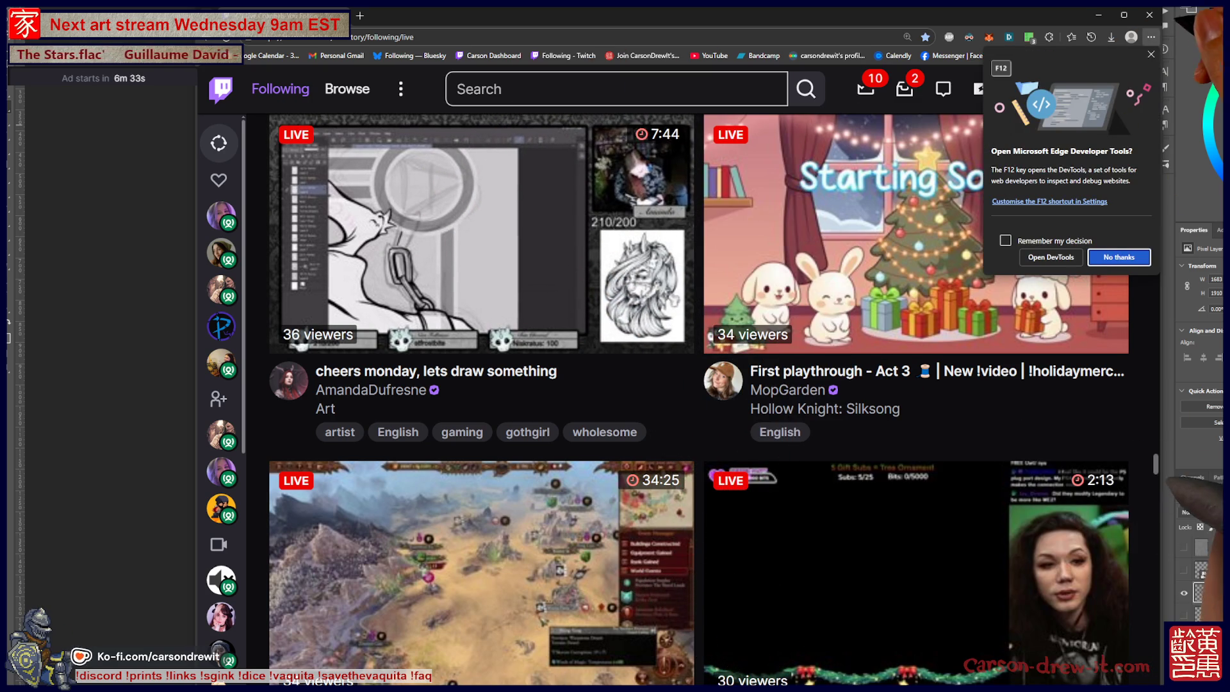
Dismiss Edge's 'Open Developer Tools?' prompt with Escape and keep scrolling the Following list.
key("Escape")
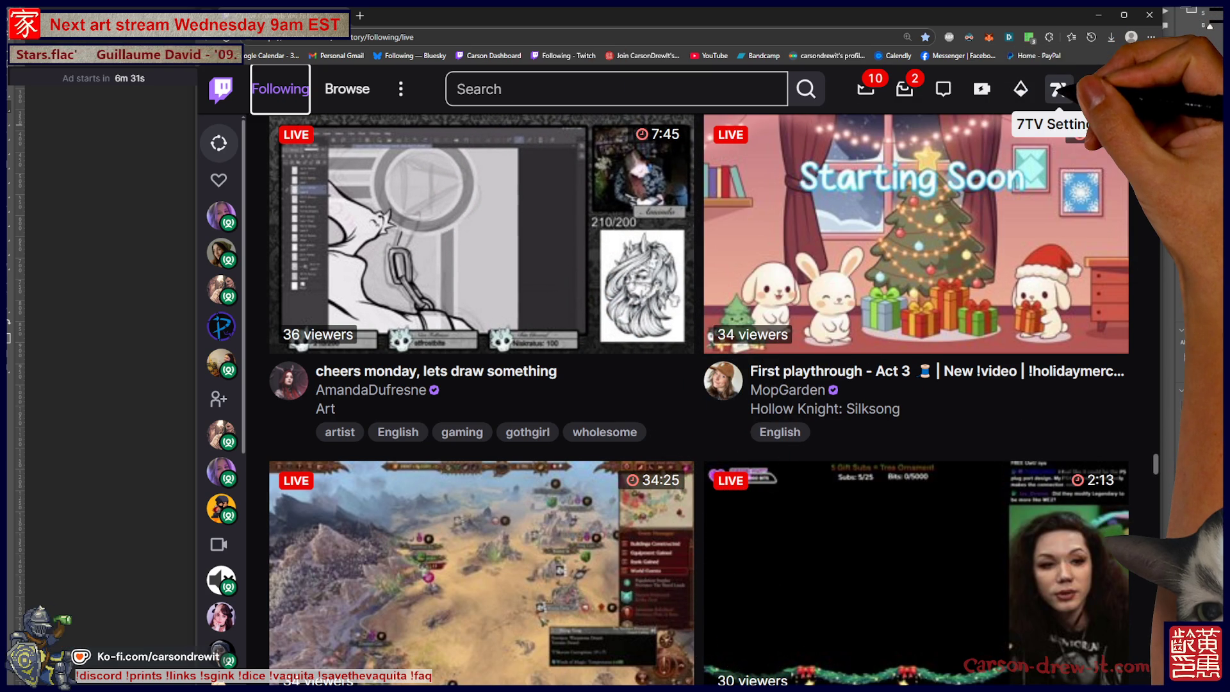
key("F12")
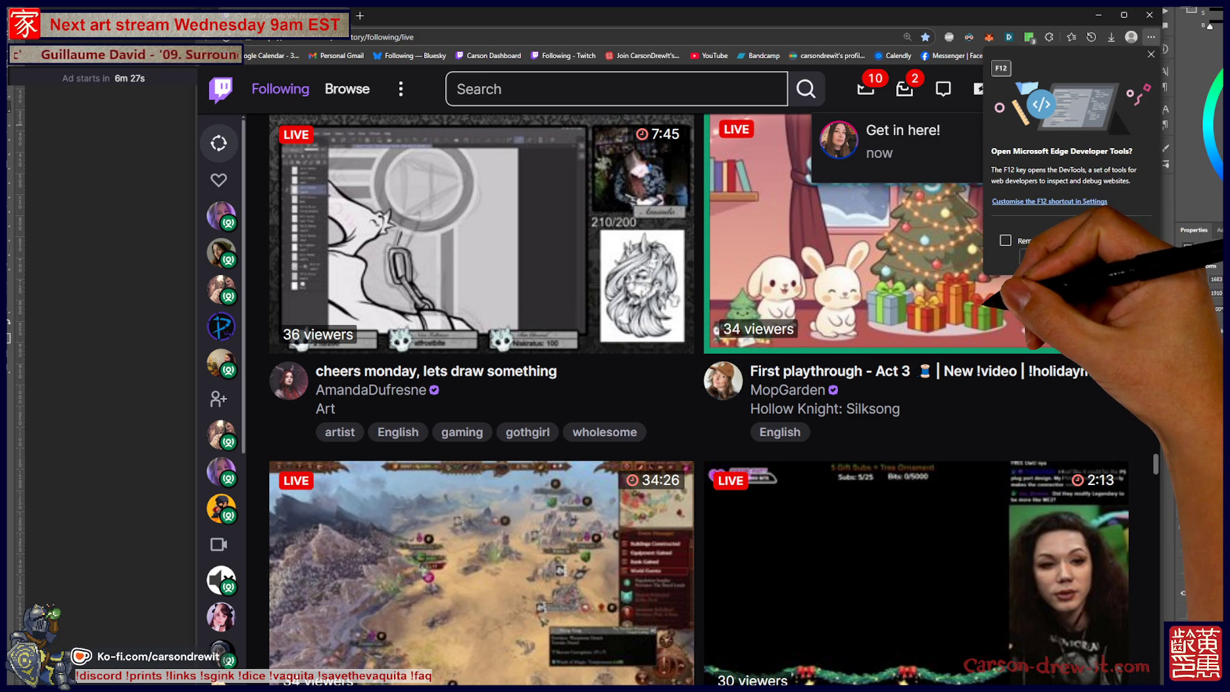
scroll(704, 396, "up", 3)
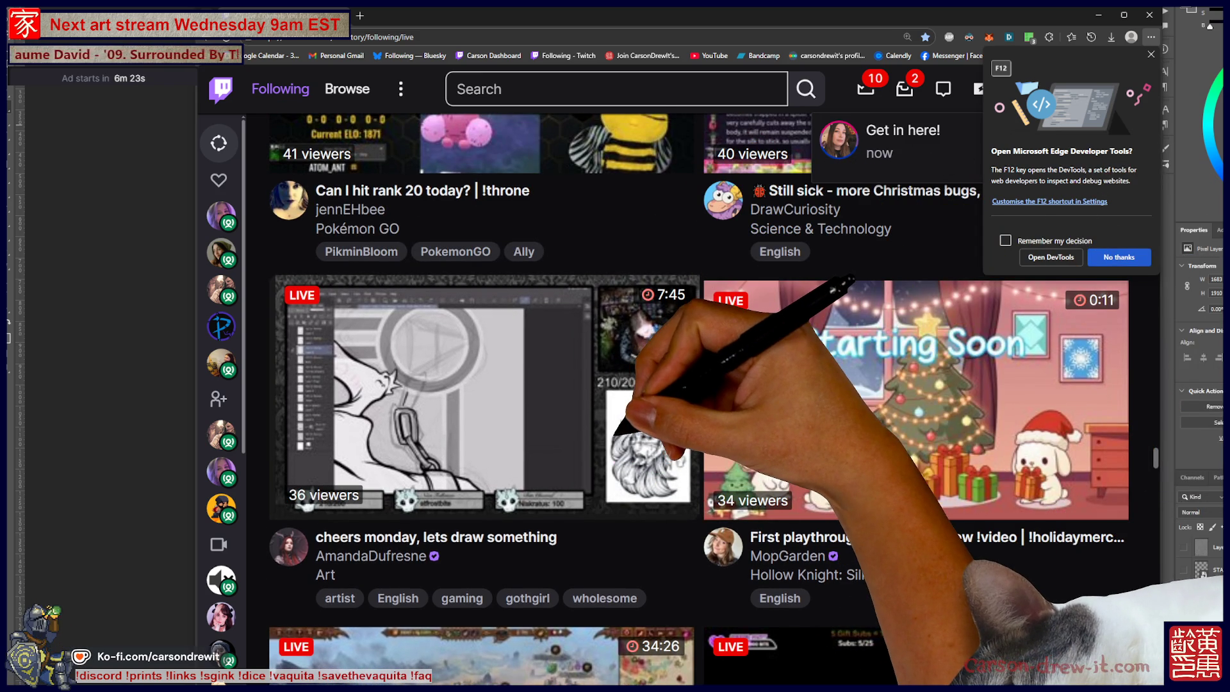
scroll(699, 398, "up", 4)
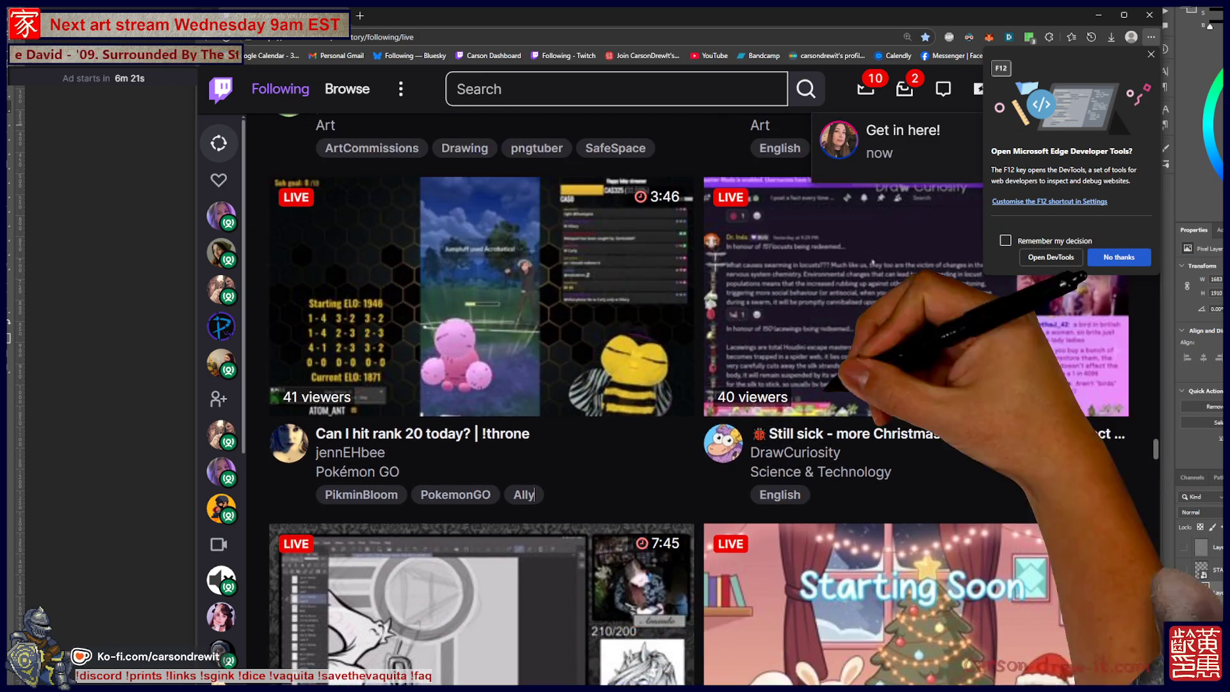
key("Escape")
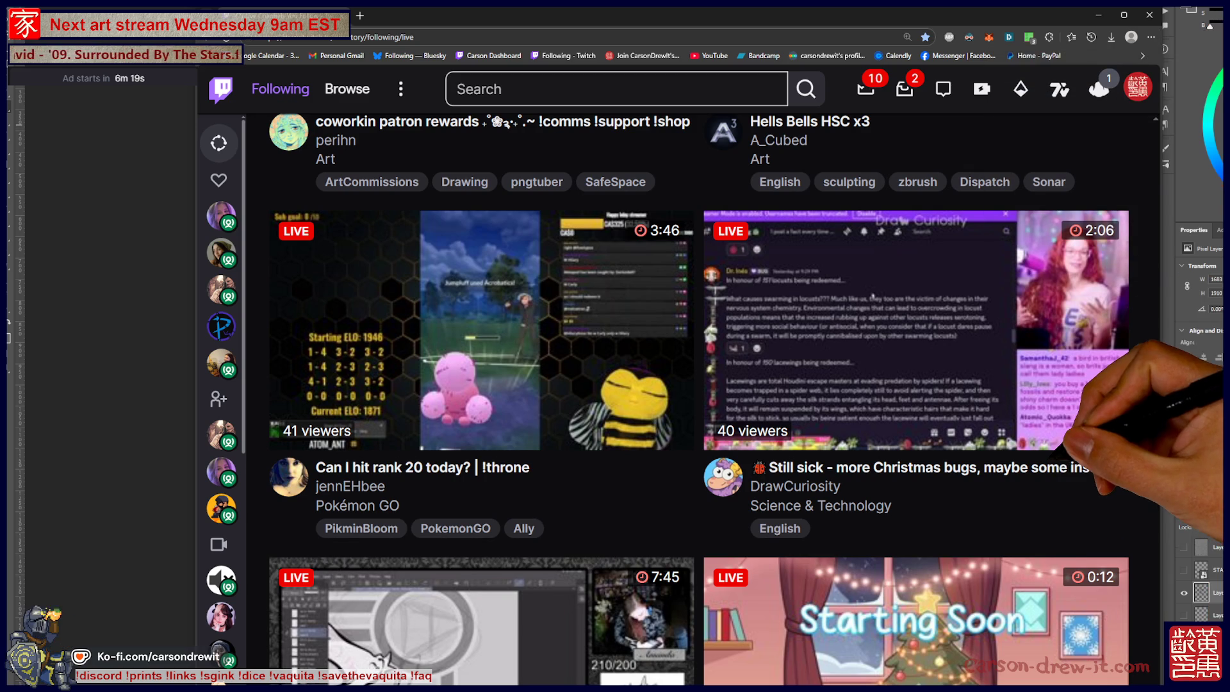
scroll(534, 527, "up", 5)
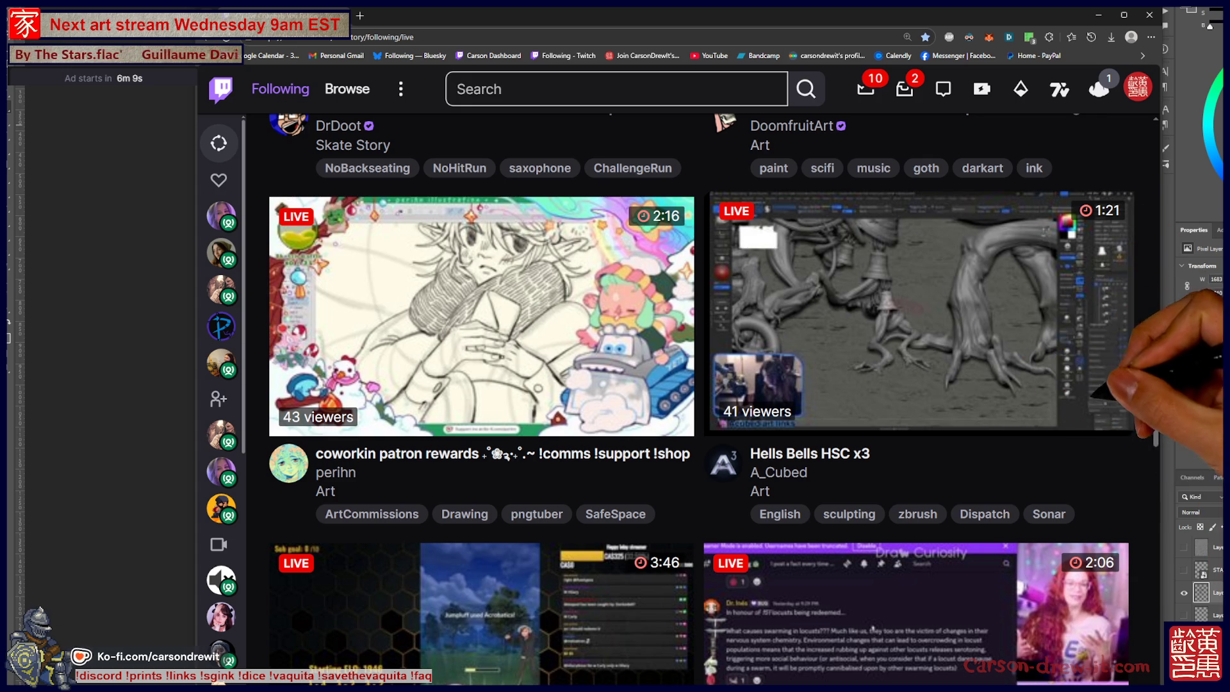
scroll(915, 320, "up", 2)
scroll(916, 295, "up", 2)
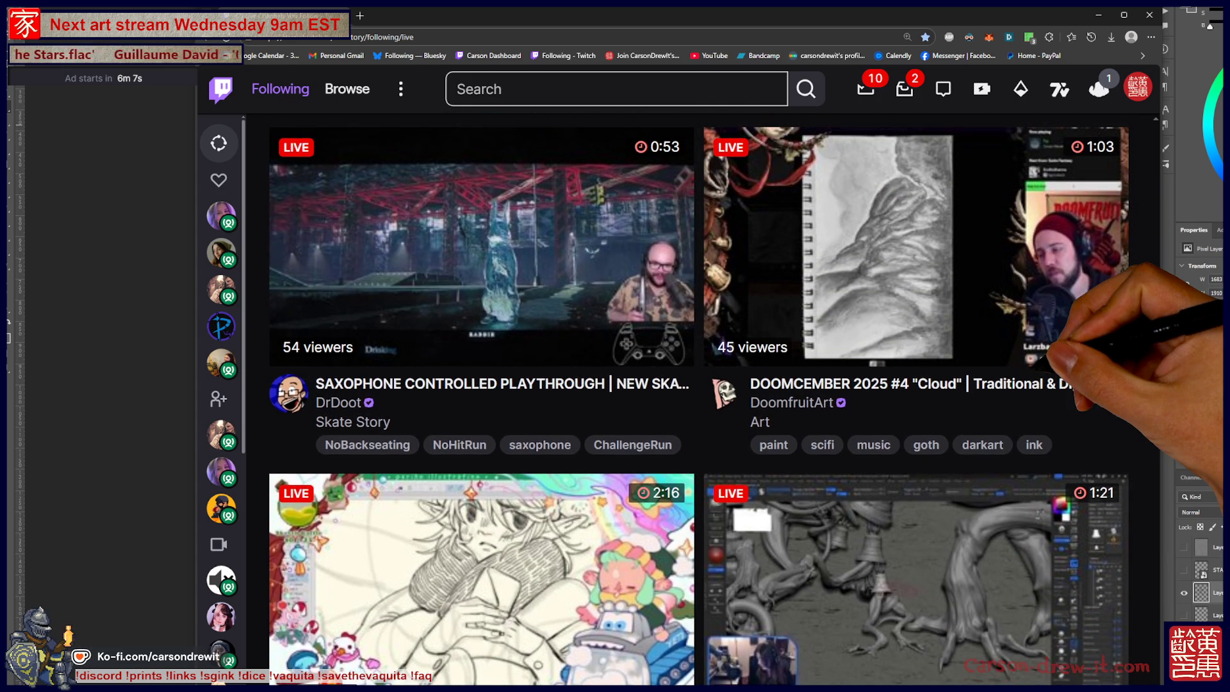
scroll(916, 295, "up", 1)
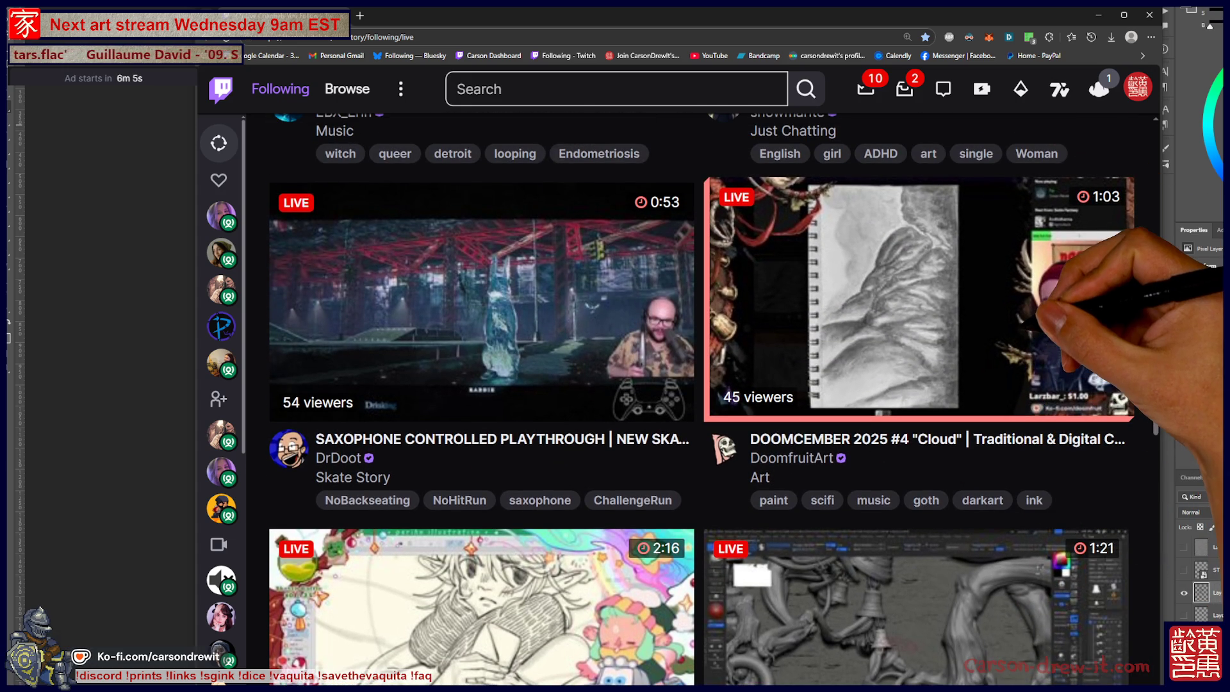
scroll(916, 295, "up", 8)
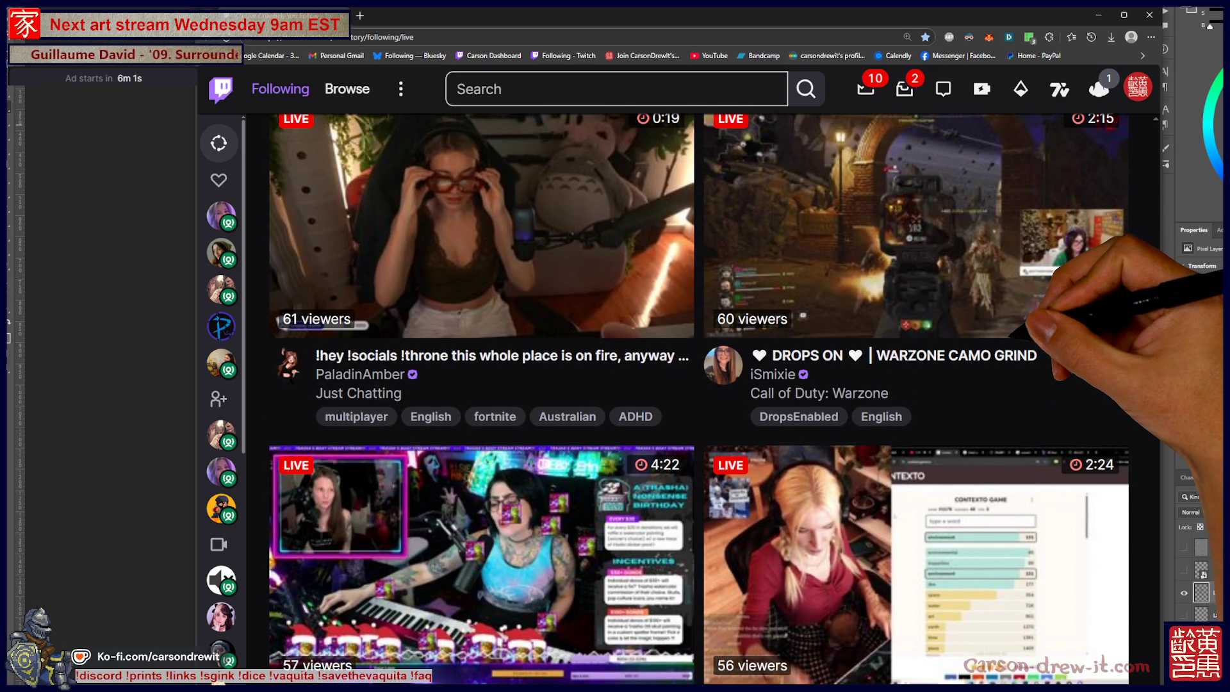
scroll(698, 397, "down", 2)
scroll(698, 397, "up", 6)
scroll(698, 397, "up", 4)
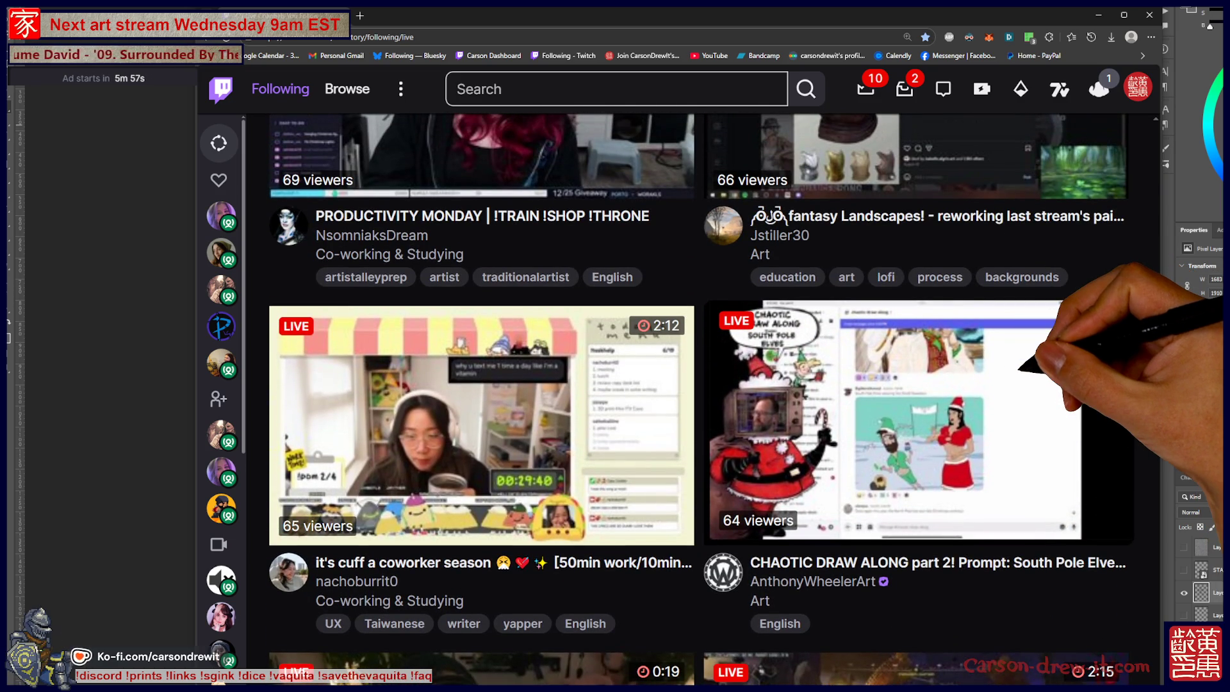
scroll(698, 397, "up", 5)
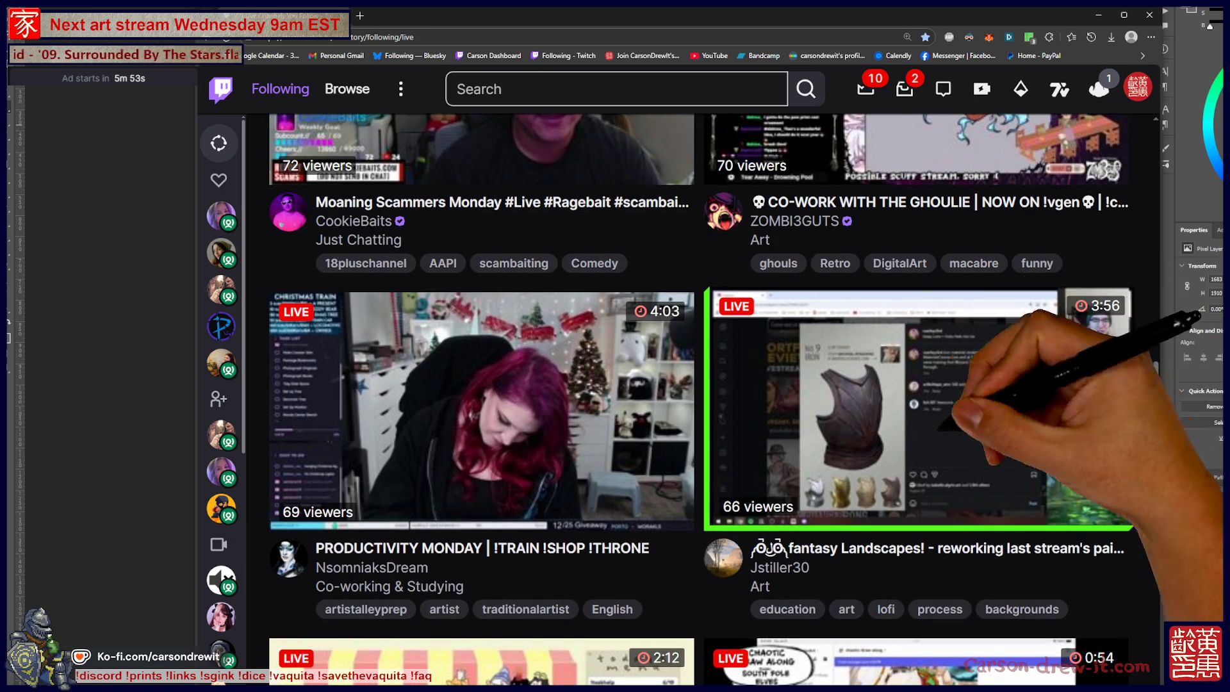
scroll(916, 577, "up", 3)
scroll(699, 397, "up", 2)
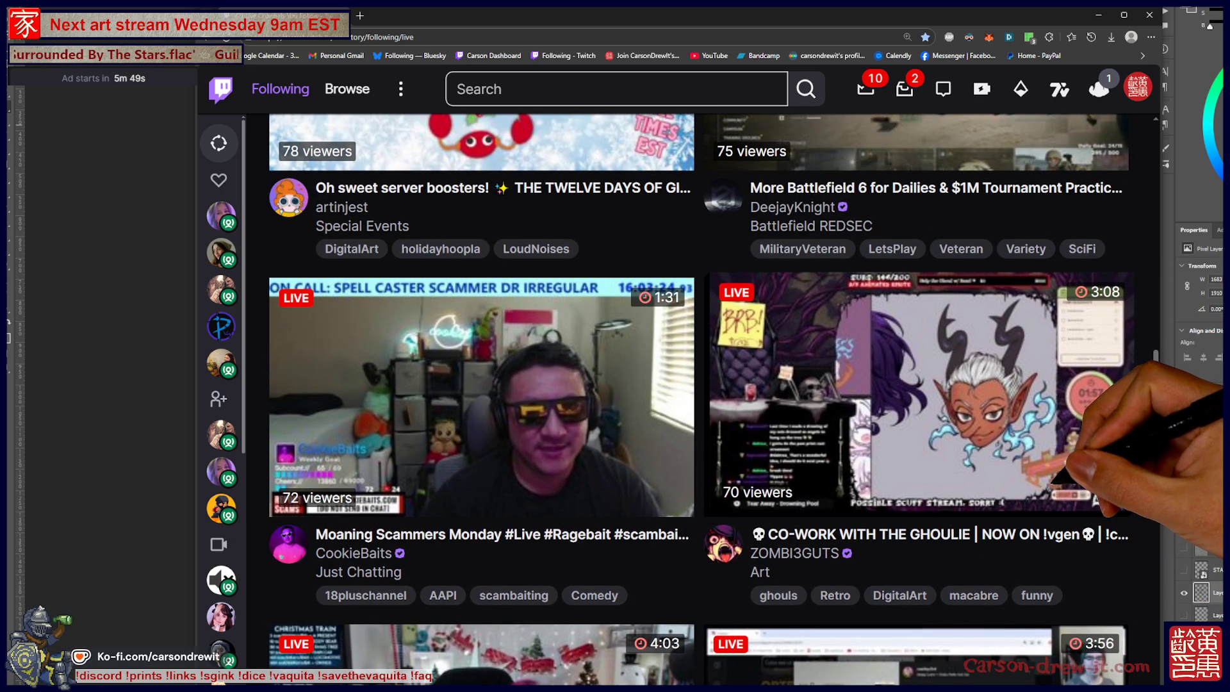
scroll(699, 397, "up", 8)
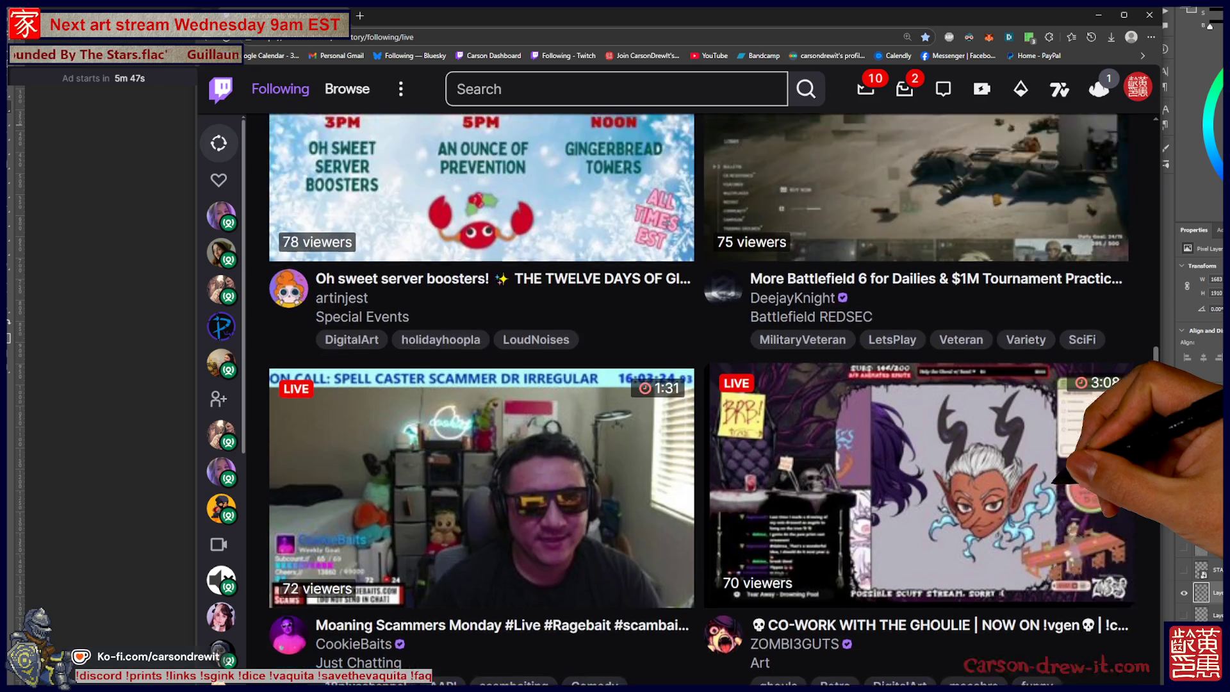
scroll(699, 396, "up", 4)
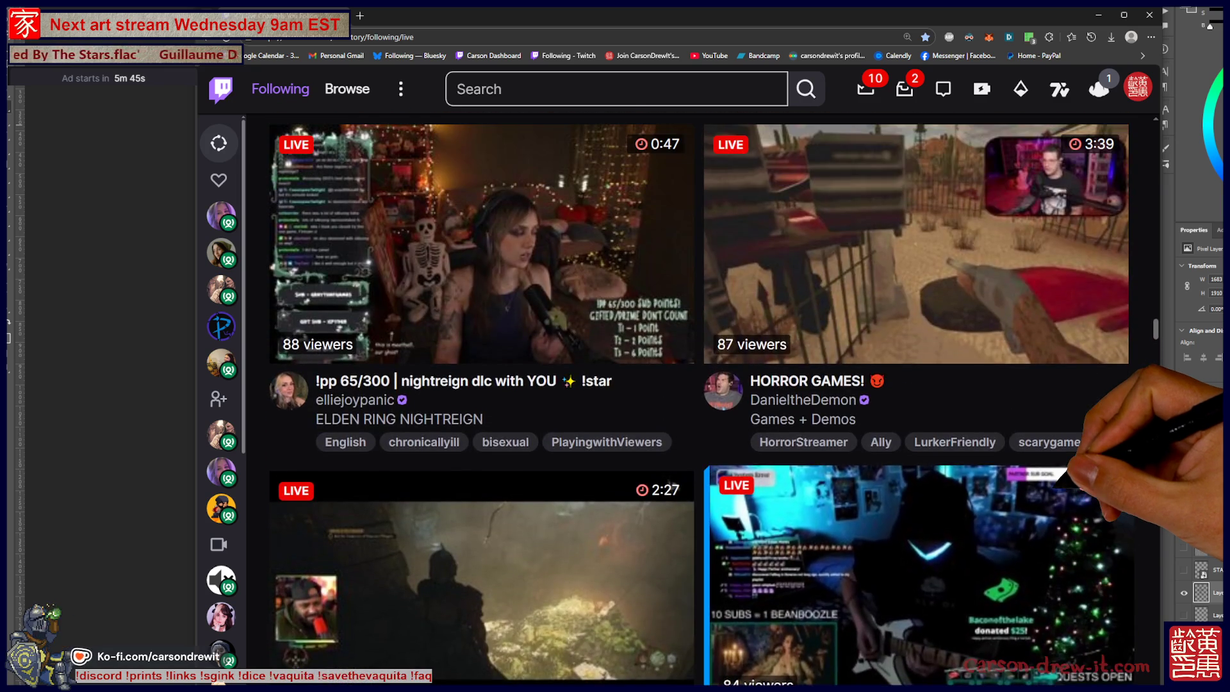
scroll(699, 397, "up", 6)
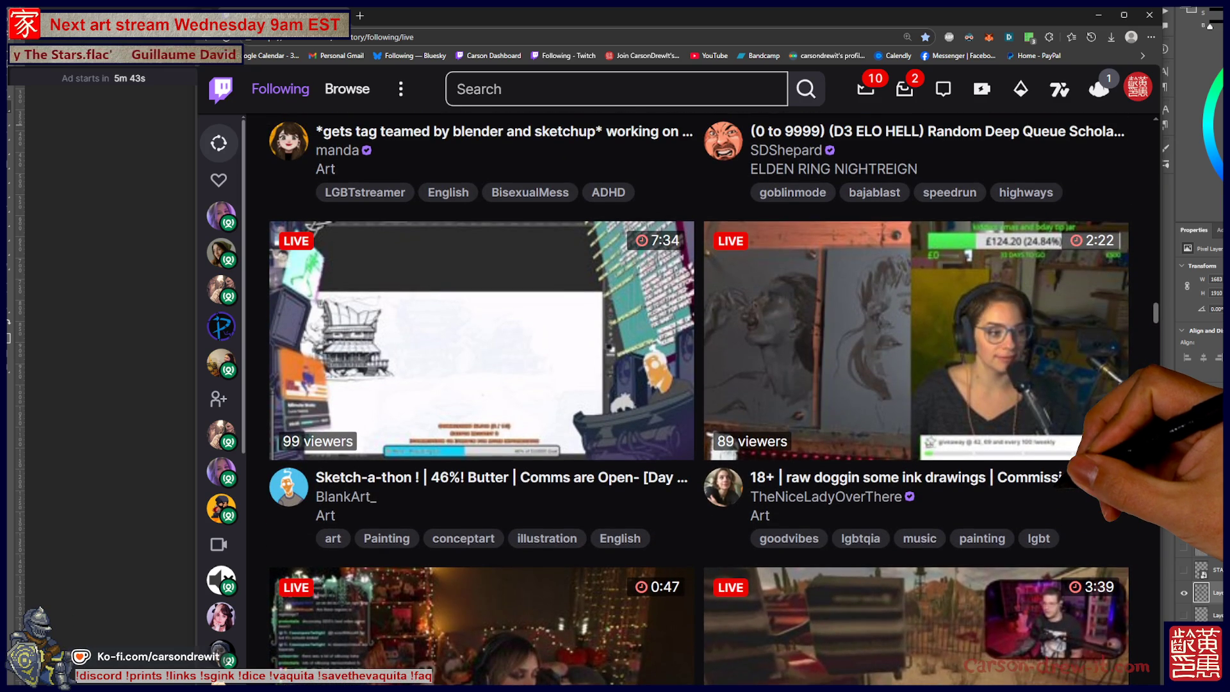
scroll(1079, 452, "up", 1)
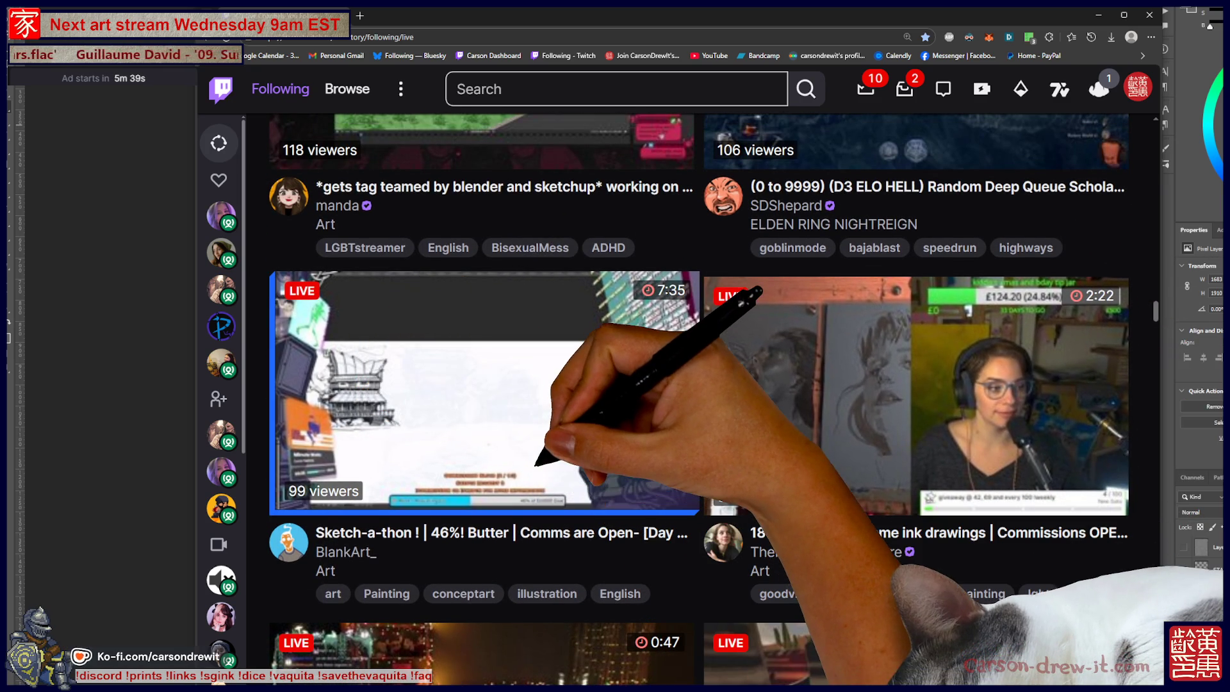
scroll(699, 397, "up", 3)
scroll(698, 397, "down", 2)
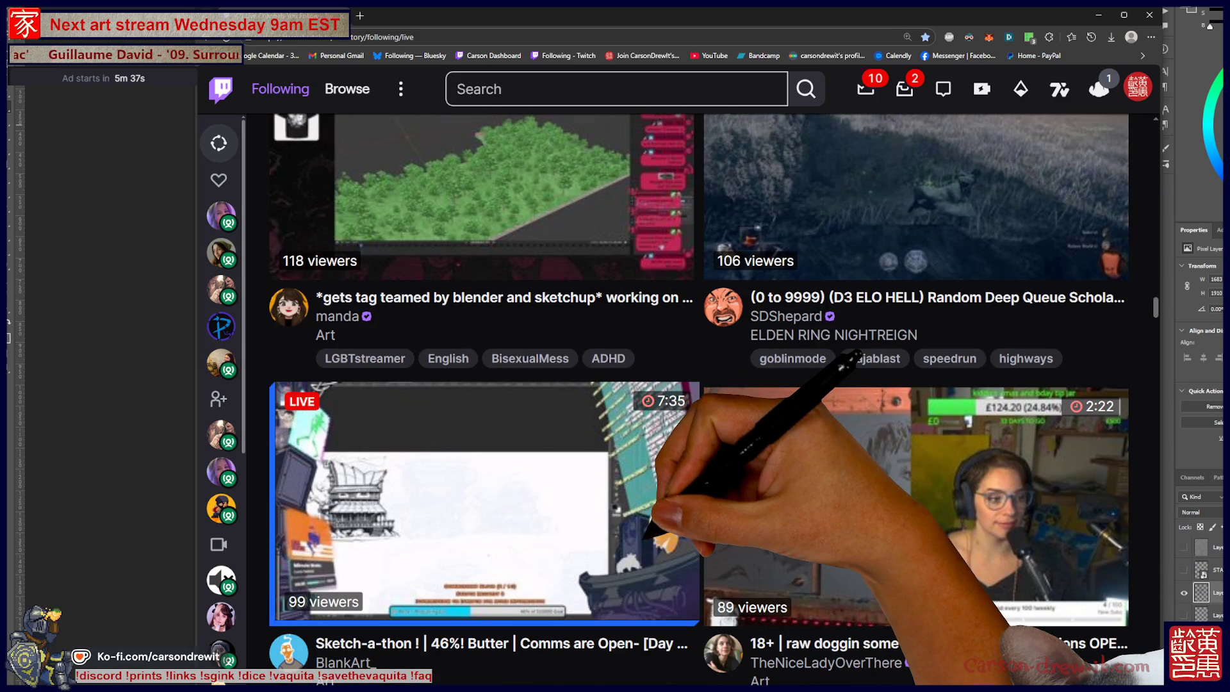
scroll(699, 397, "up", 7)
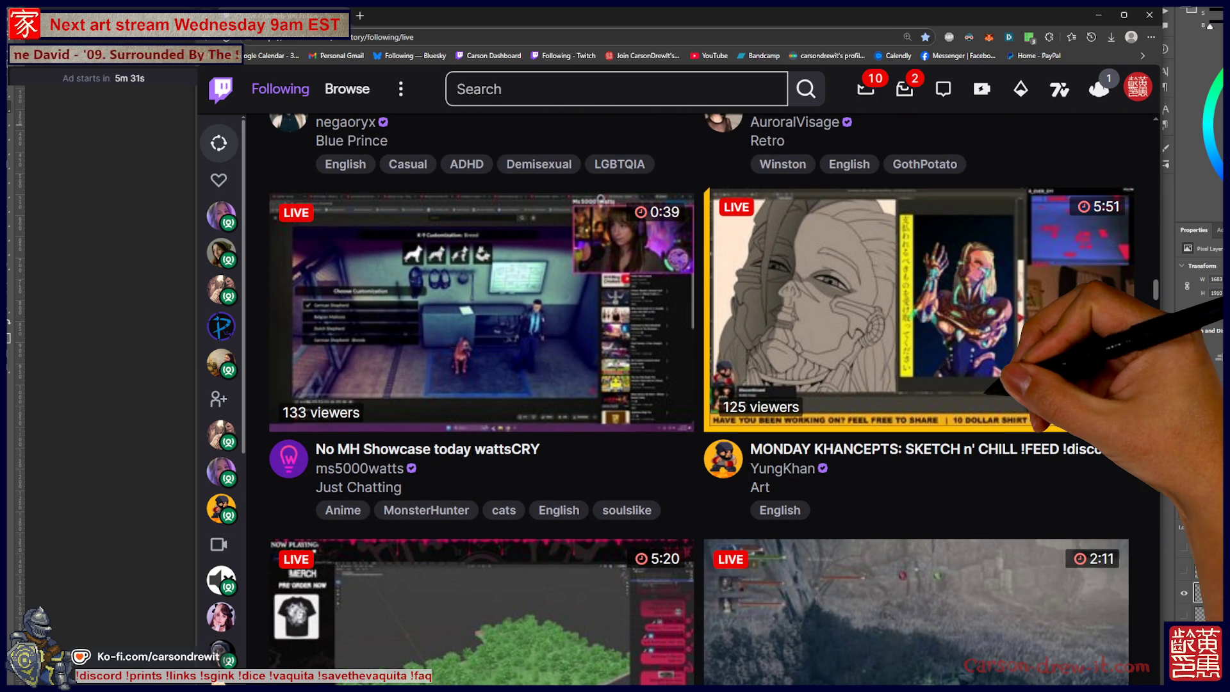
scroll(916, 423, "up", 1)
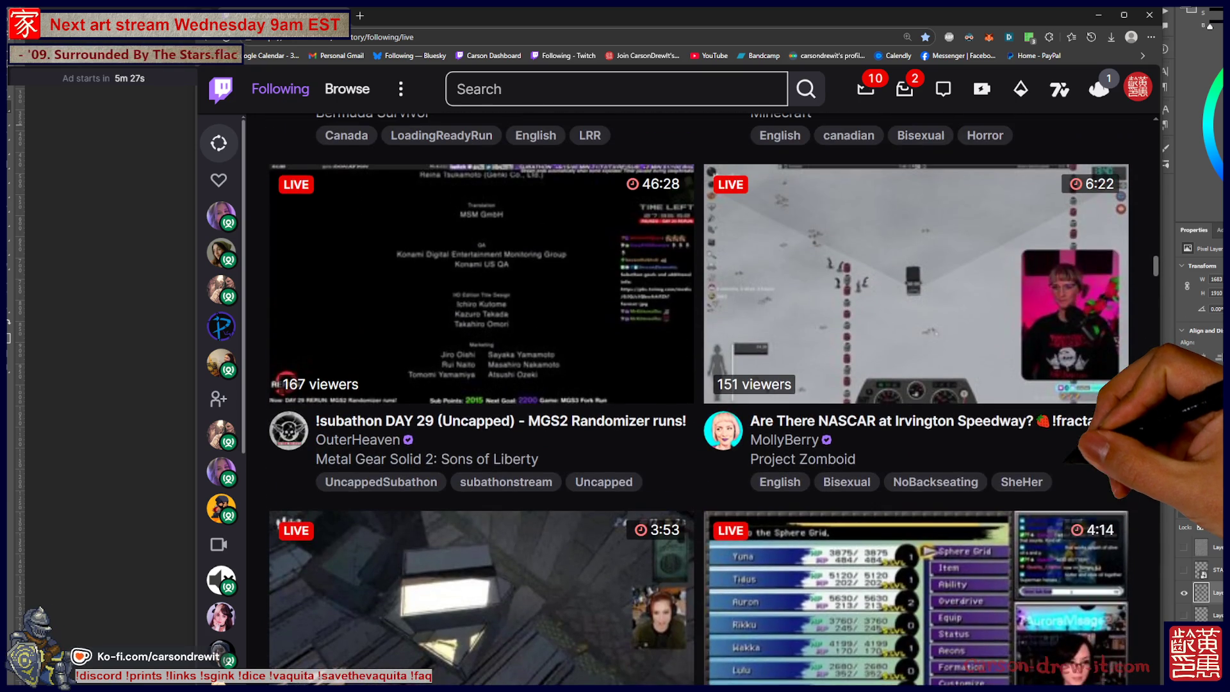
scroll(699, 396, "down", 10)
scroll(699, 397, "down", 7)
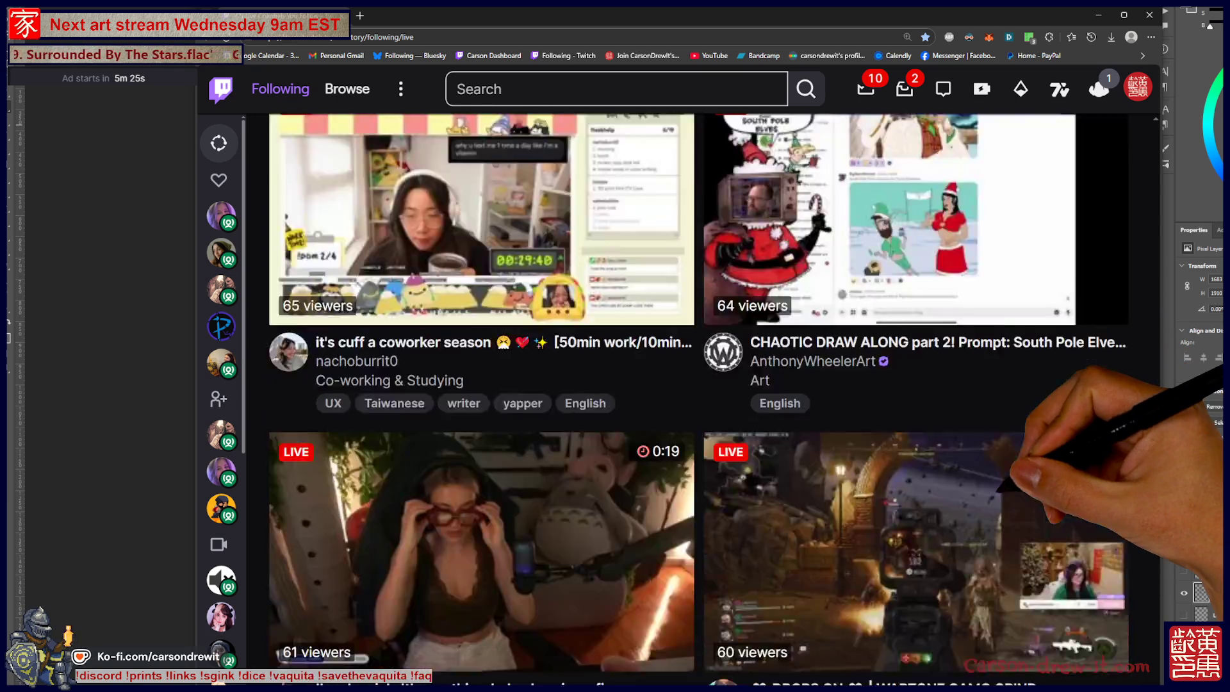
scroll(699, 396, "down", 2)
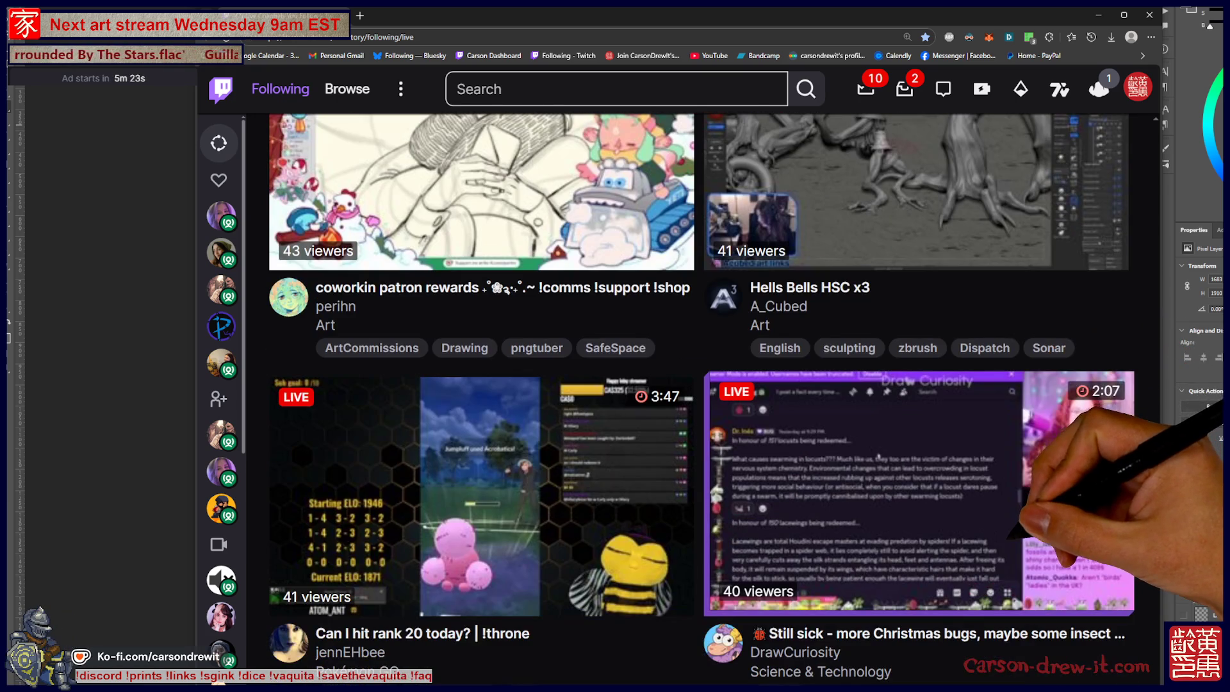
scroll(533, 258, "down", 5)
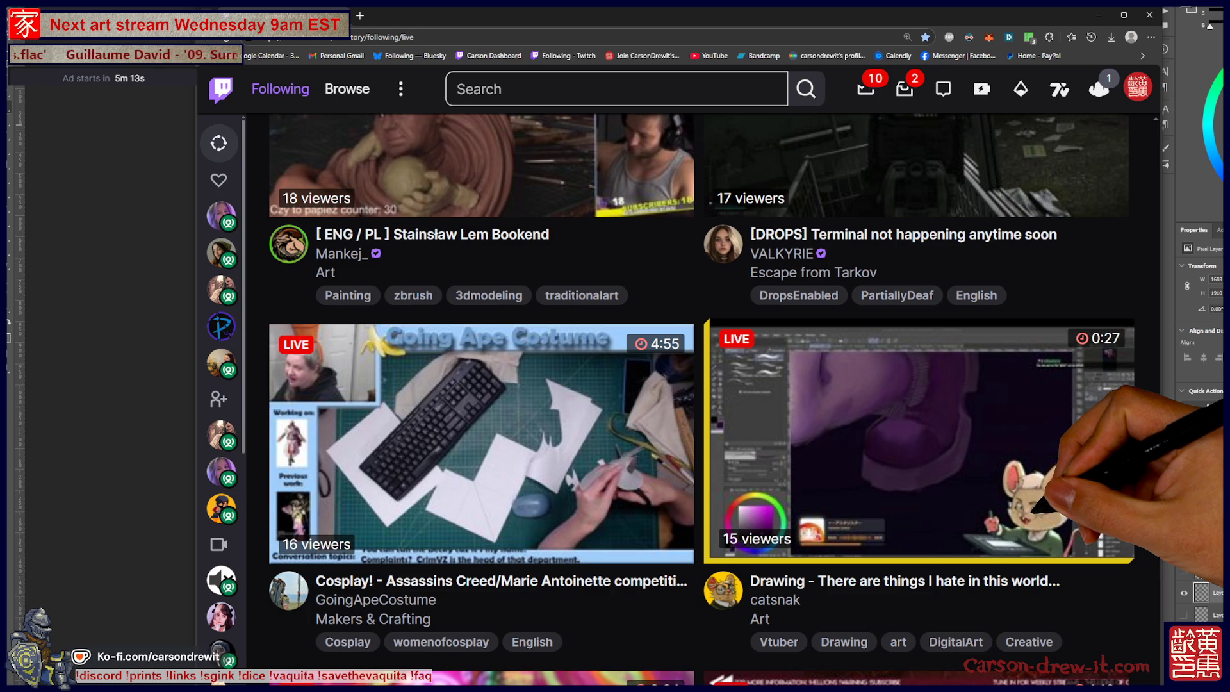
scroll(699, 397, "up", 10)
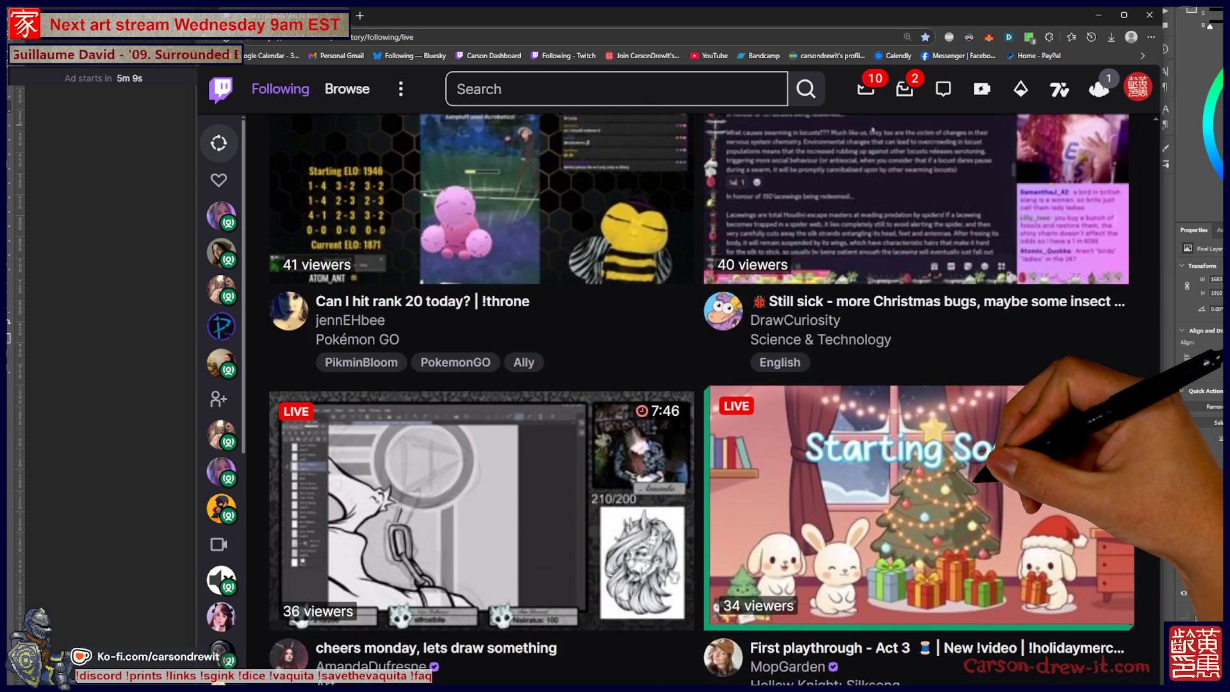
scroll(698, 396, "down", 15)
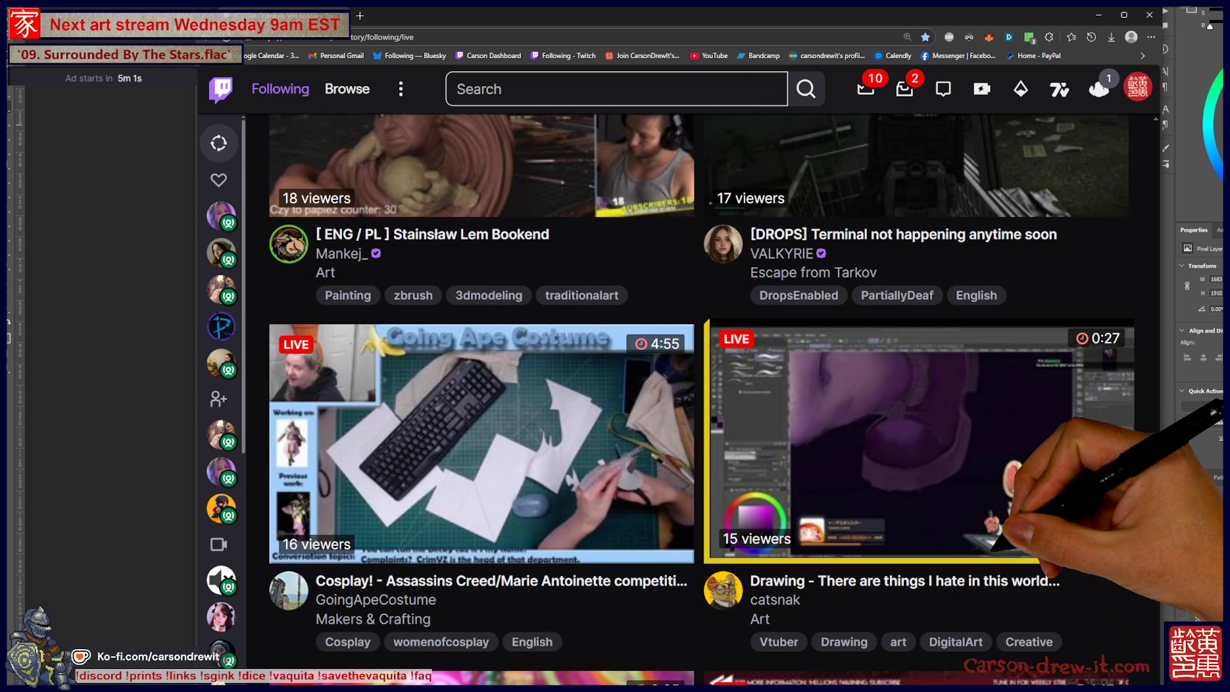
scroll(699, 397, "up", 4)
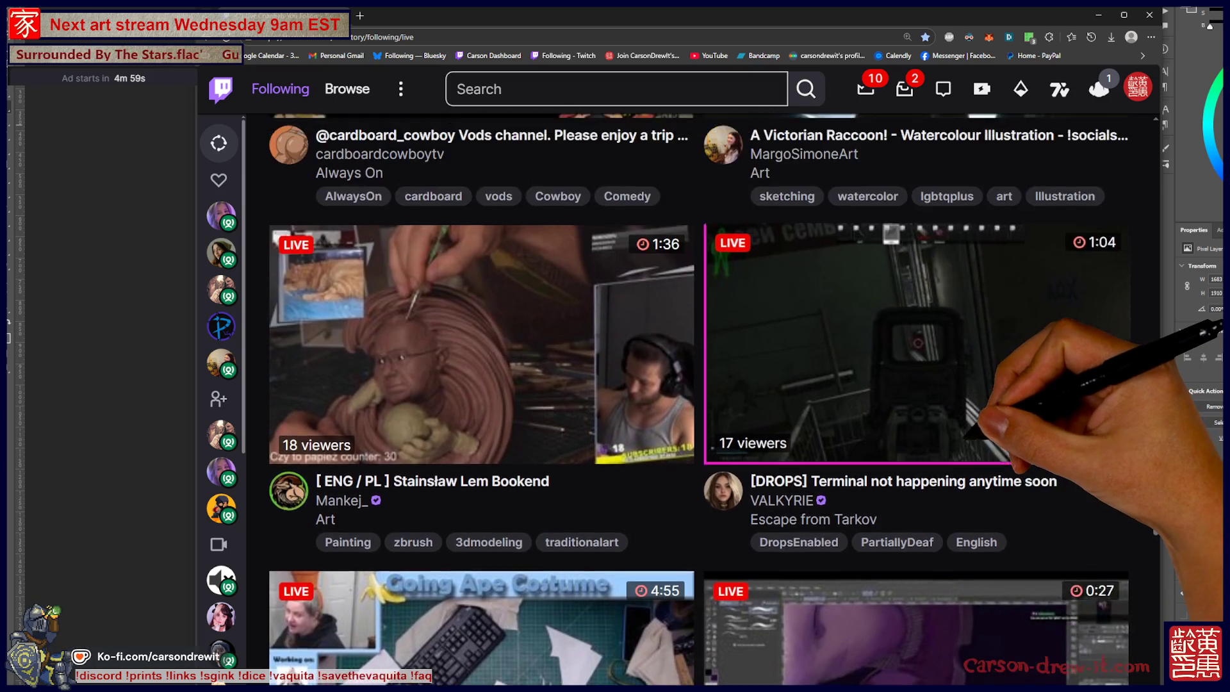
scroll(699, 397, "up", 8)
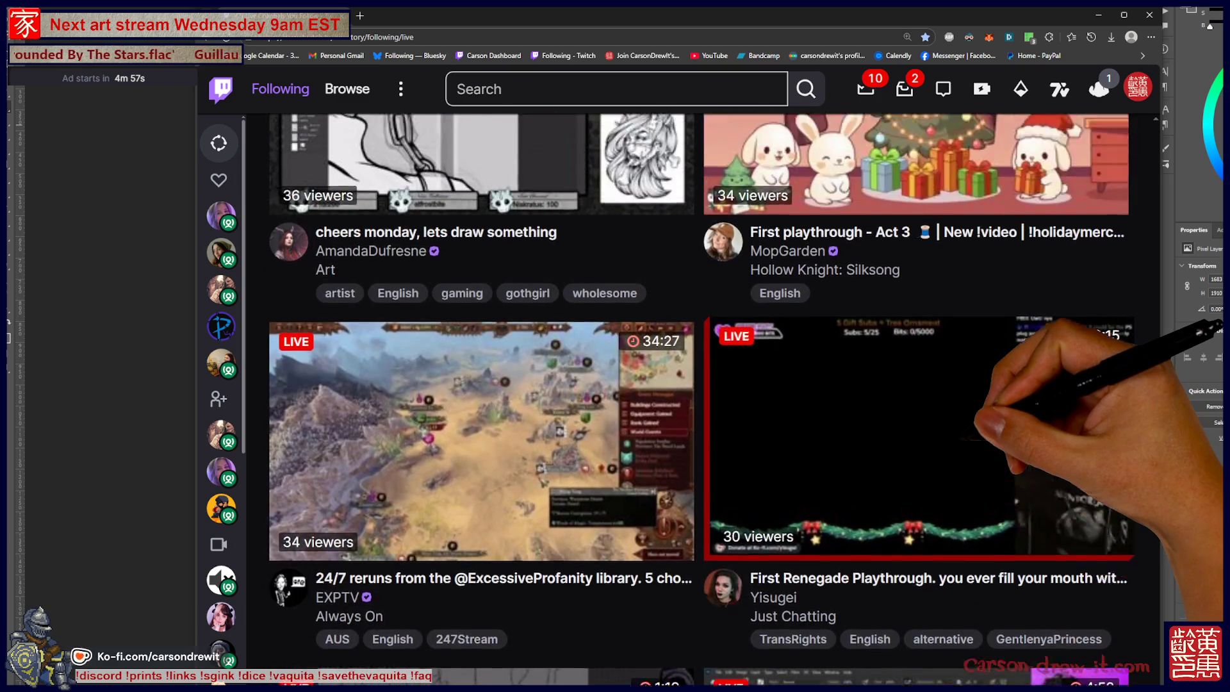
scroll(699, 397, "up", 5)
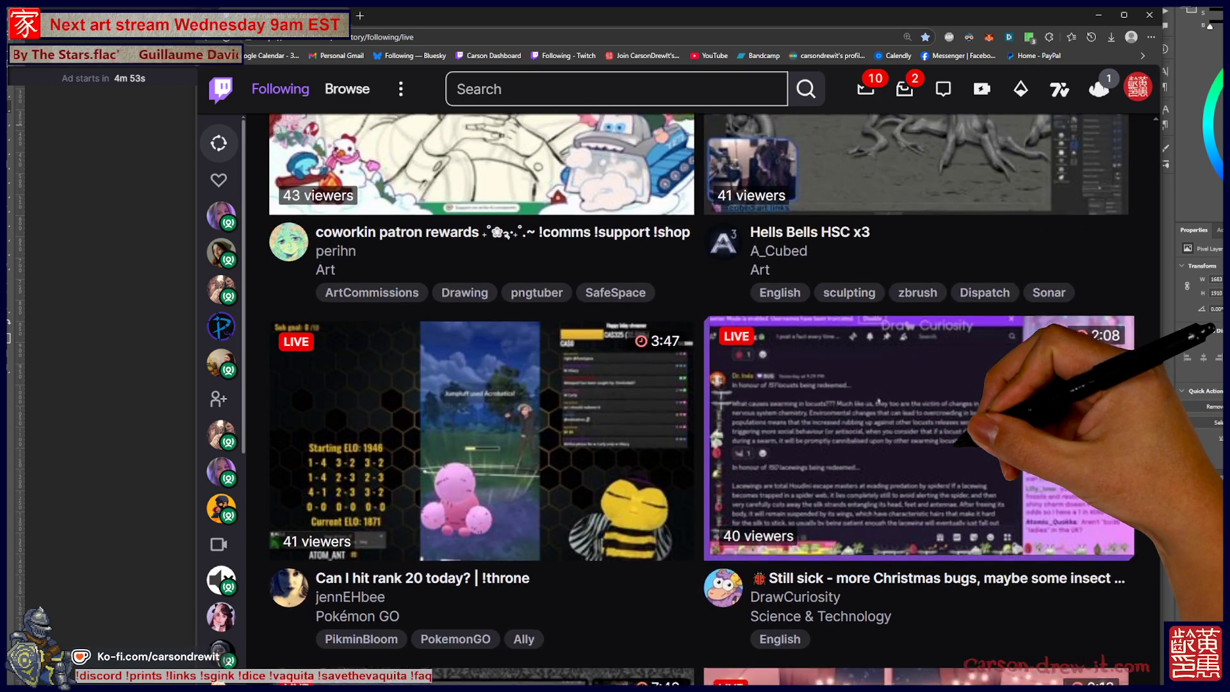
scroll(699, 397, "up", 3)
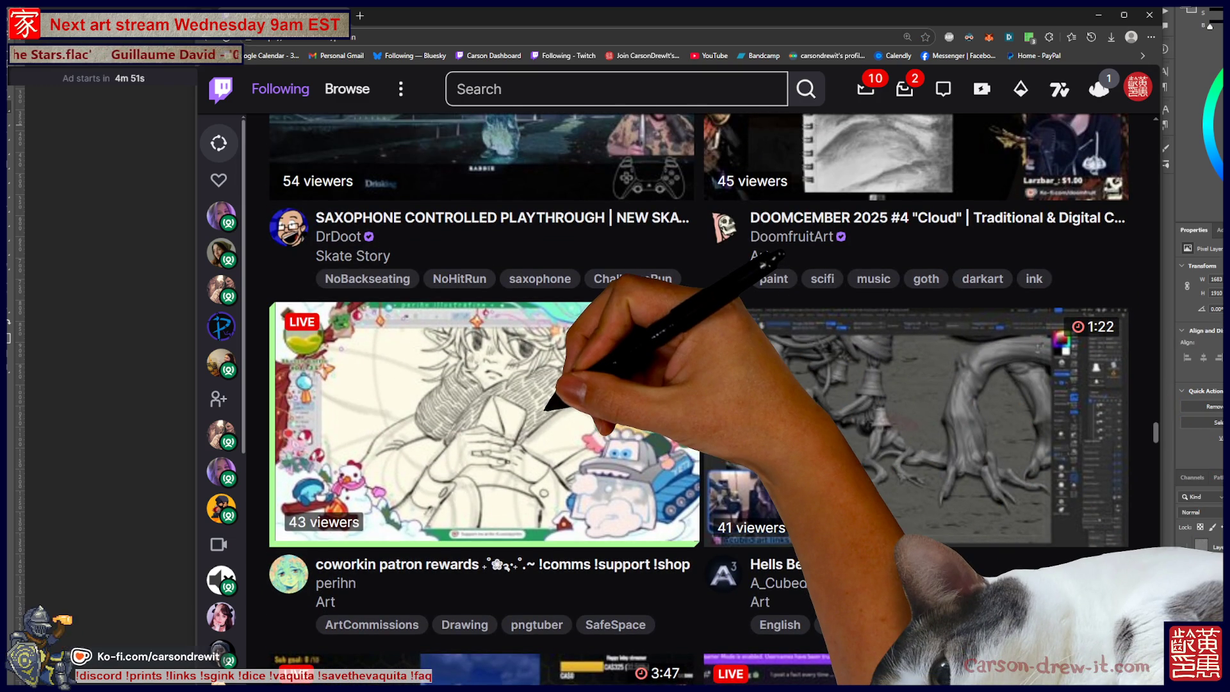
Open the coworkin patron rewards art stream, turn its captions off, and dismiss the address-bar menu.
left_click(546, 411)
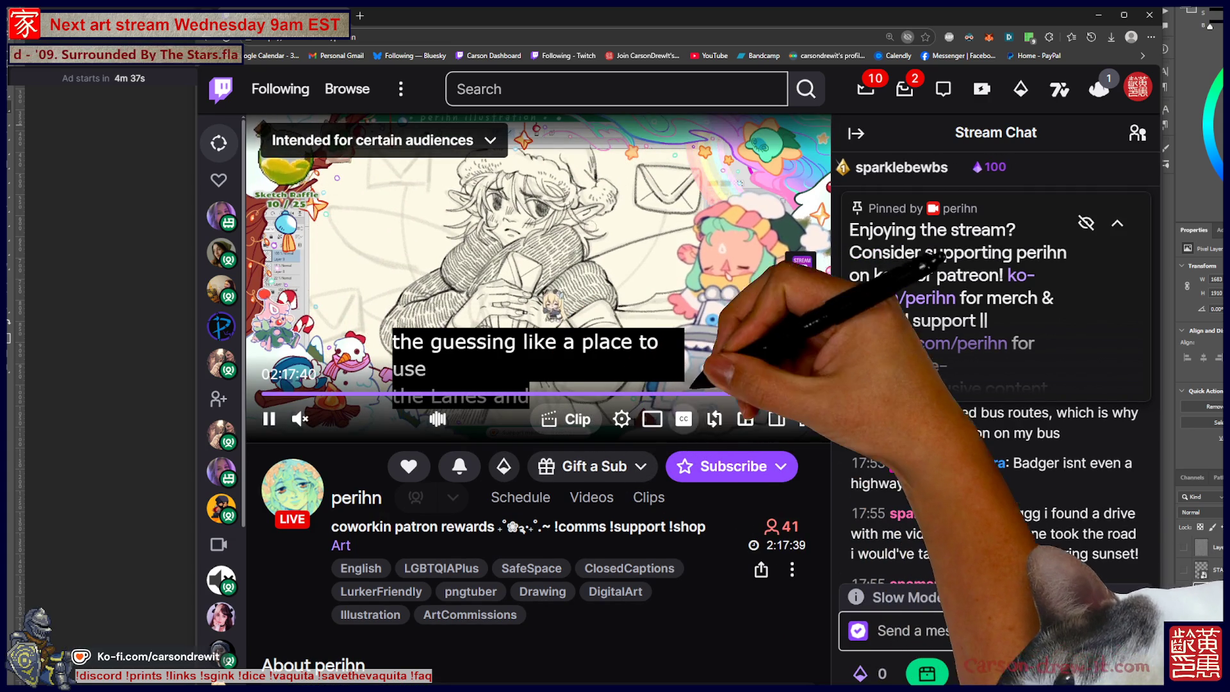
left_click(782, 339)
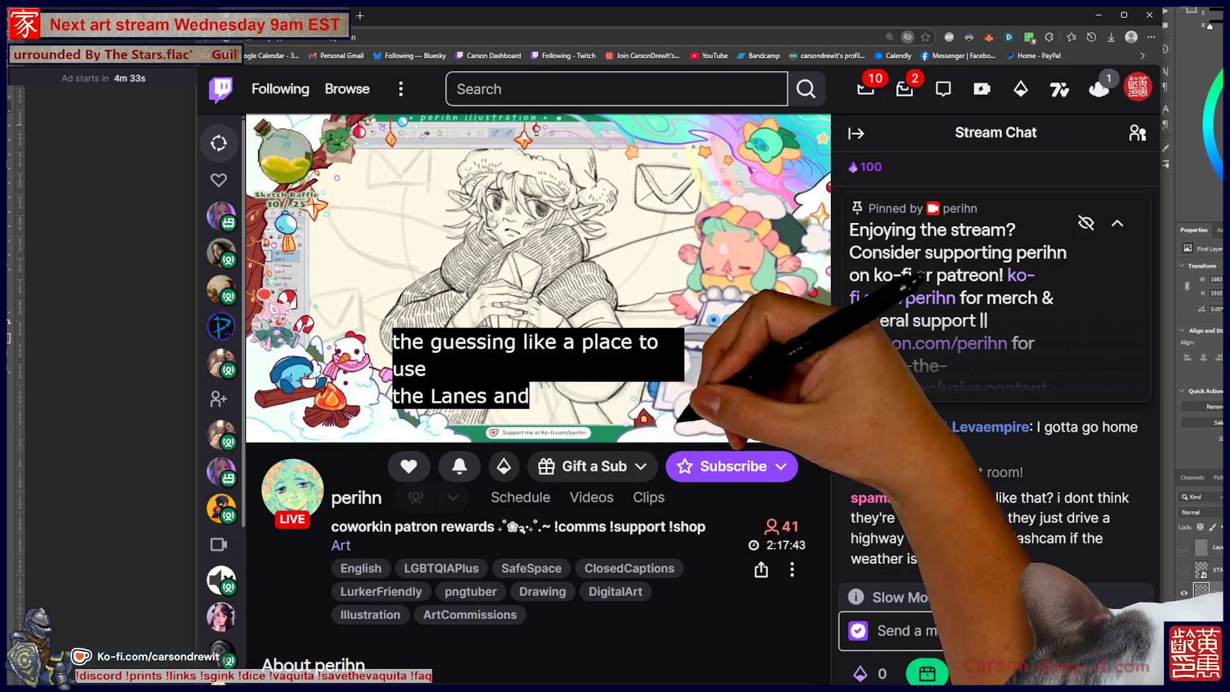
left_click(682, 419)
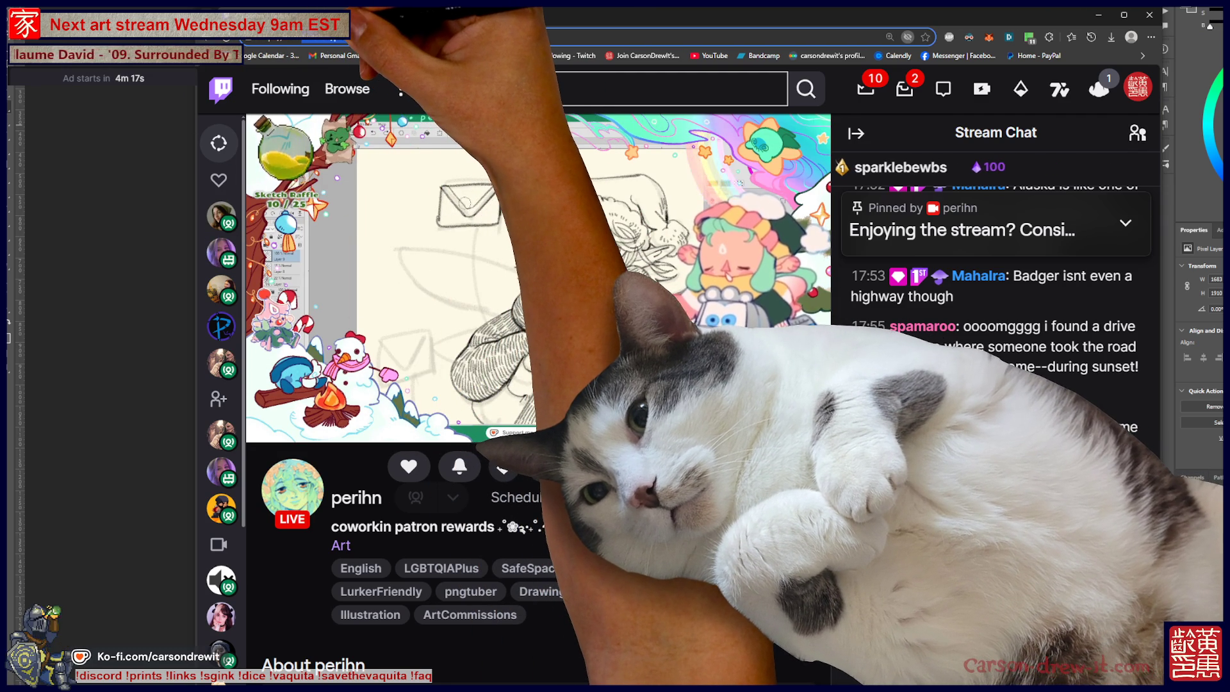
right_click(318, 37)
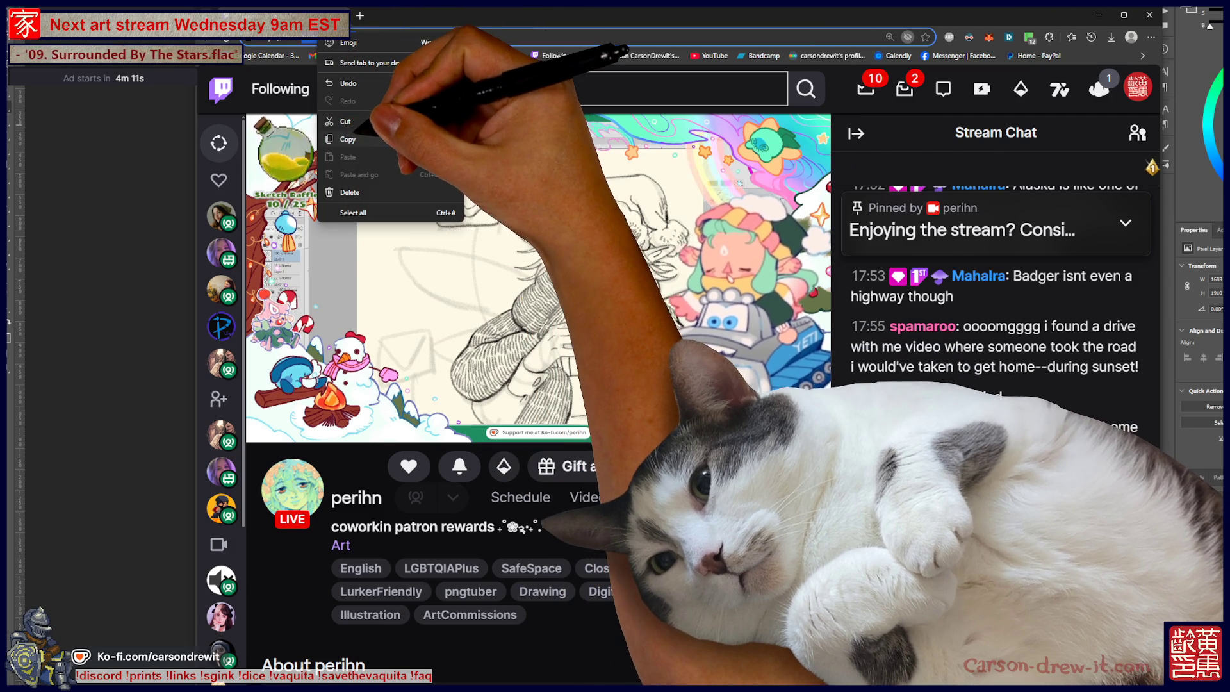
key("Escape")
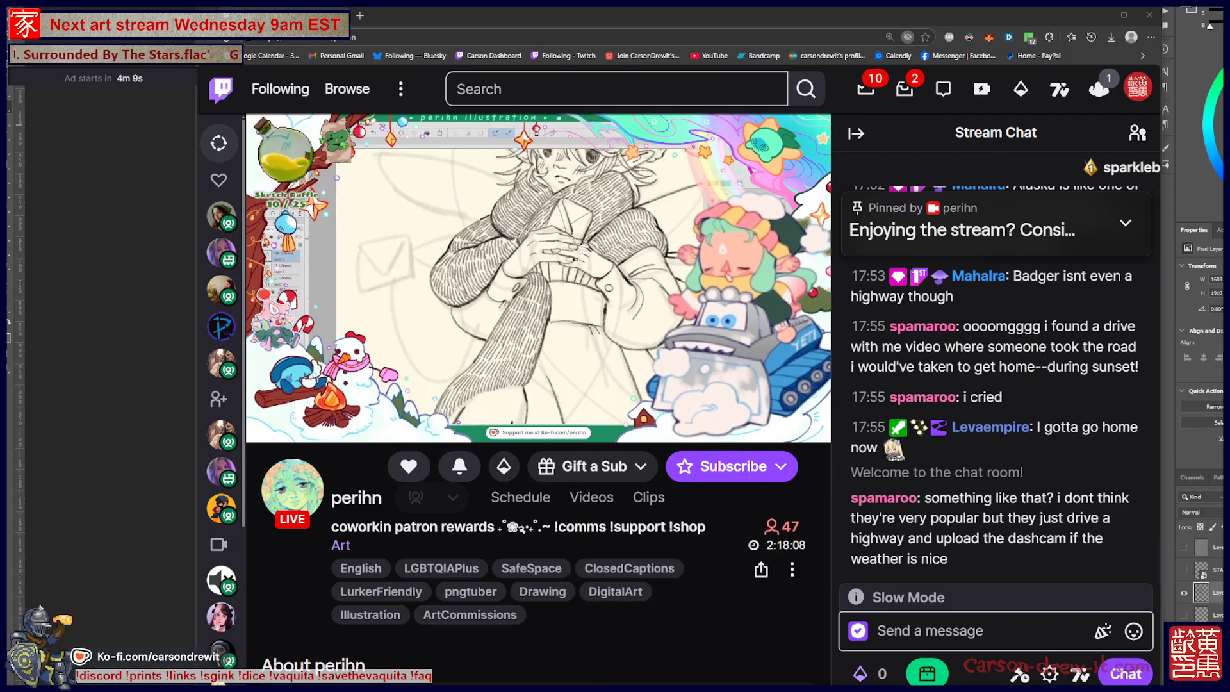